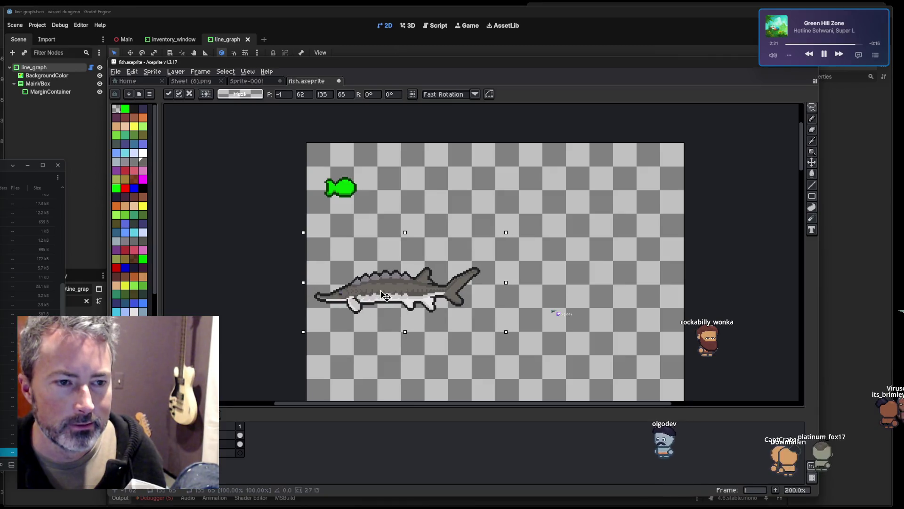
# Commit the sturgeon's new position in fish.aseprite, clear the selection, and switch to Sprite-0001.
pyautogui.click(457, 208)
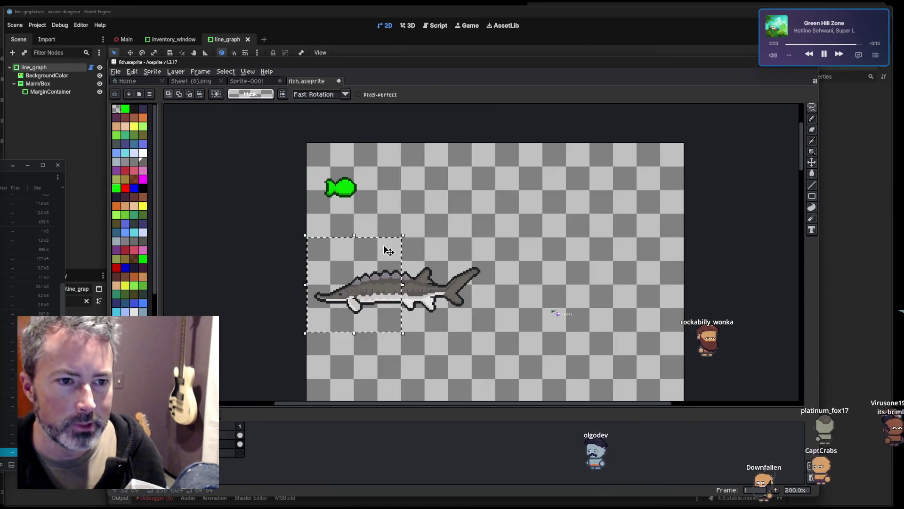
pyautogui.click(425, 248)
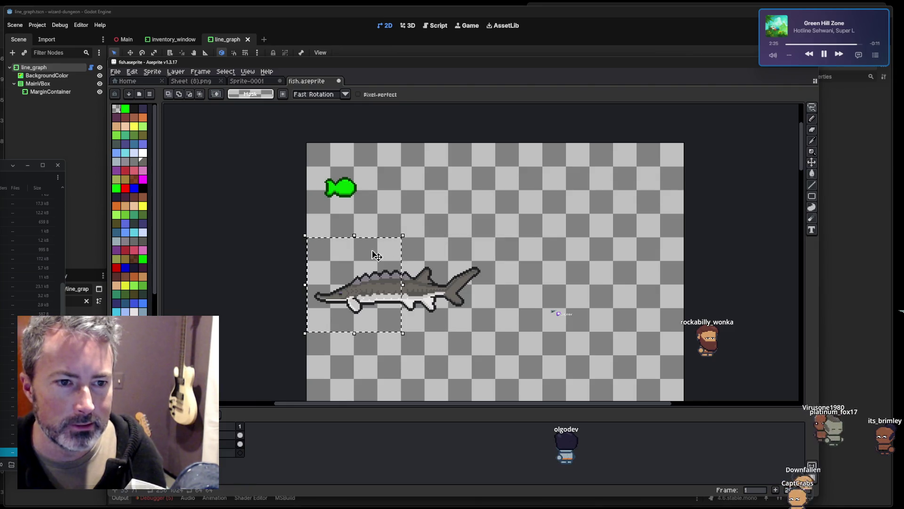
pyautogui.click(440, 253)
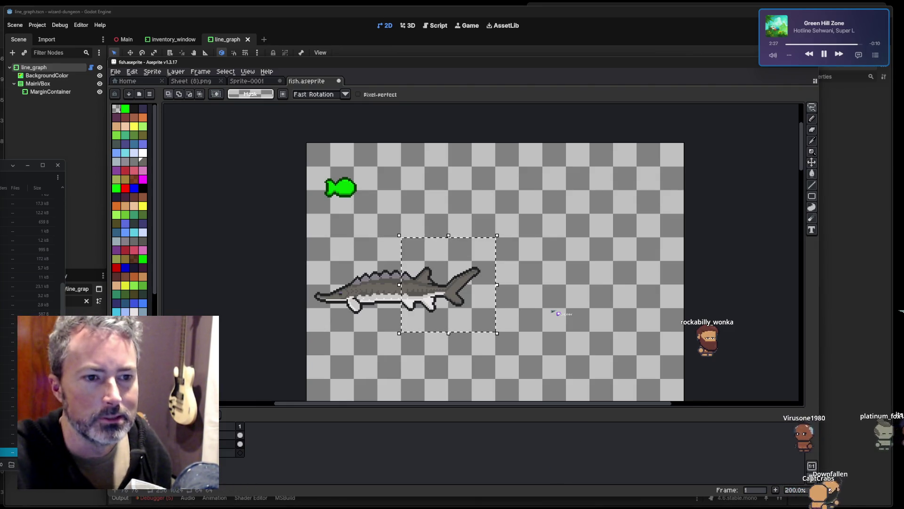
pyautogui.scroll(-1, 440, 260)
pyautogui.scroll(1, 446, 267)
pyautogui.scroll(1, 357, 251)
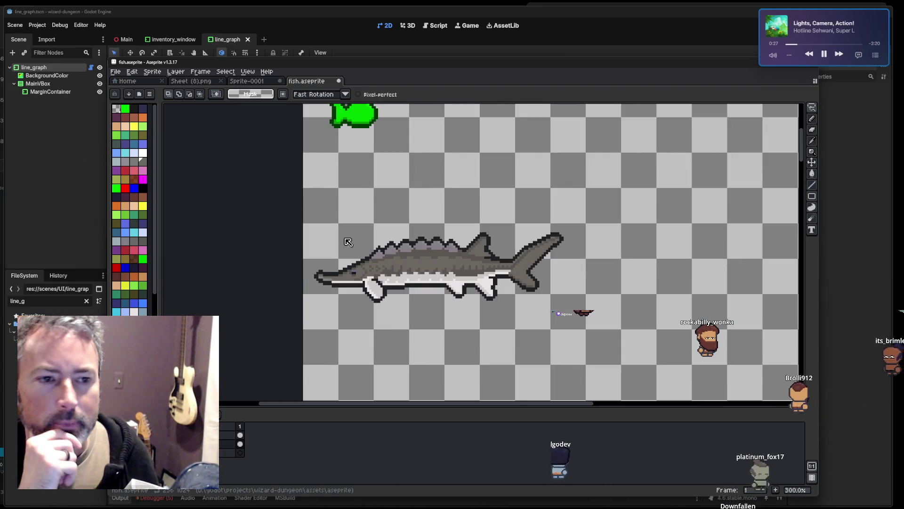
pyautogui.click(261, 82)
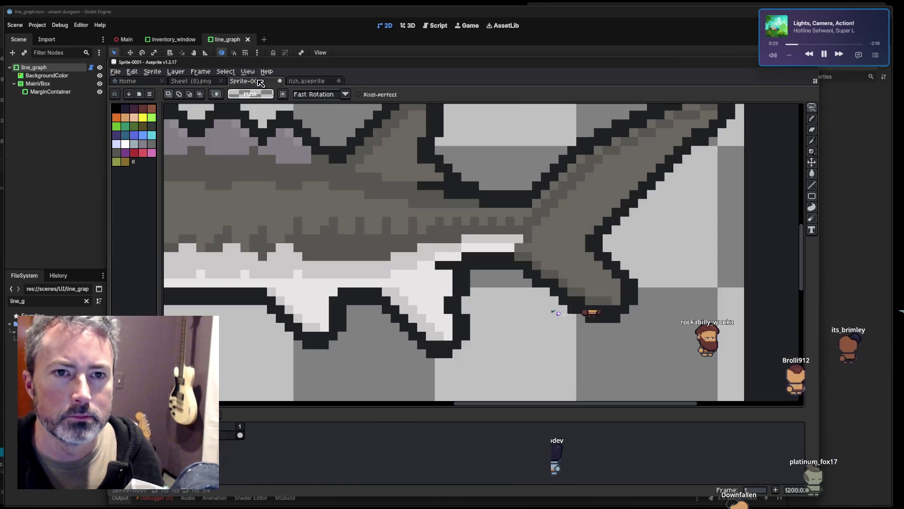
pyautogui.scroll(-4, 357, 187)
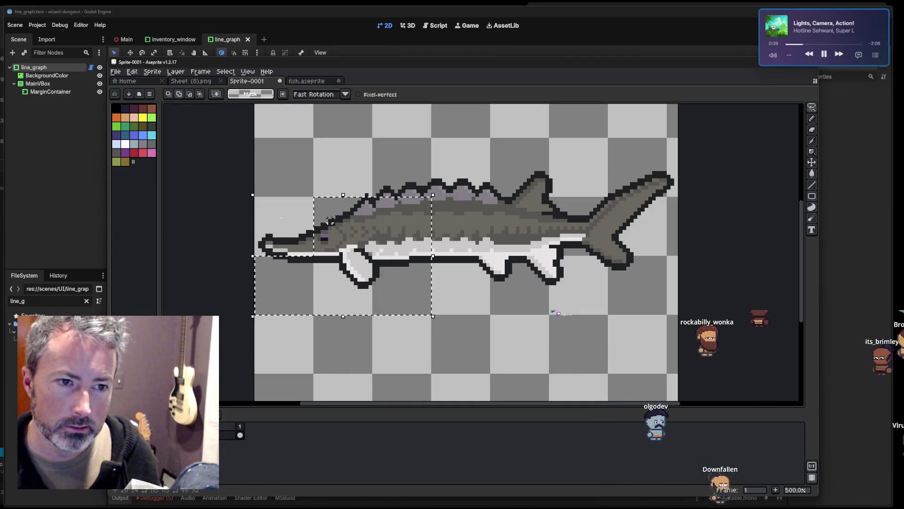
pyautogui.moveTo(264, 213); pyautogui.dragTo(267, 147)
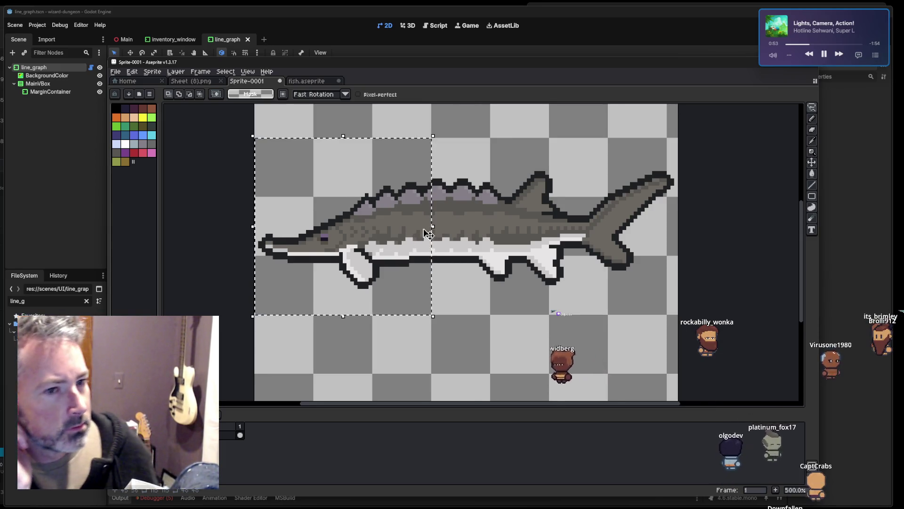
pyautogui.scroll(-1, 424, 227)
pyautogui.scroll(2, 474, 193)
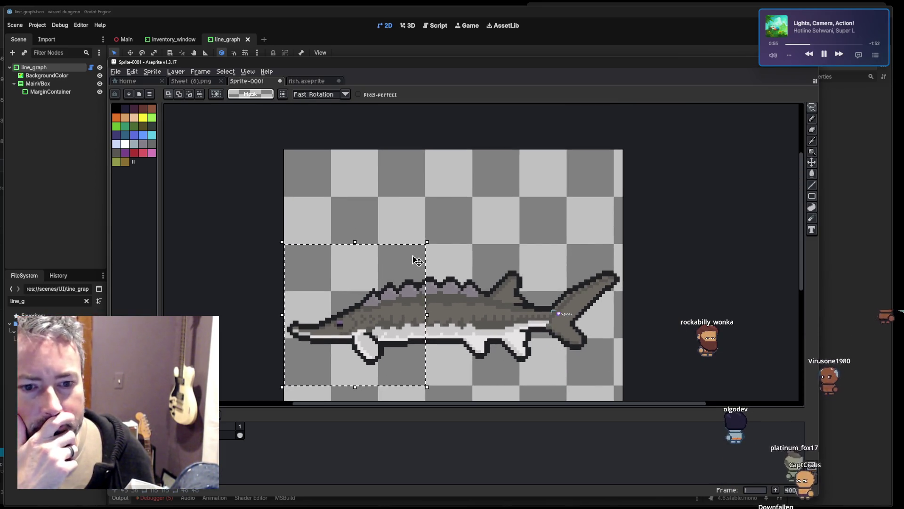
pyautogui.scroll(-1, 440, 283)
pyautogui.scroll(-2, 475, 147)
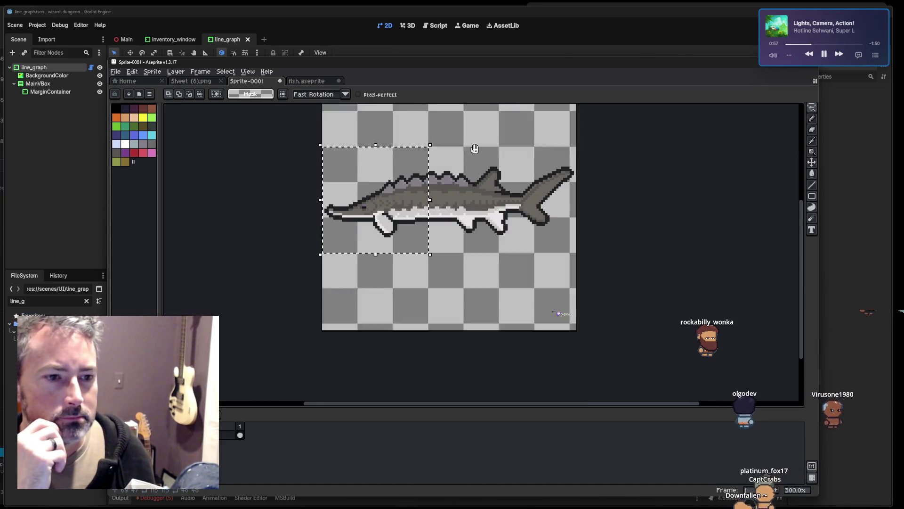
pyautogui.scroll(3, 479, 317)
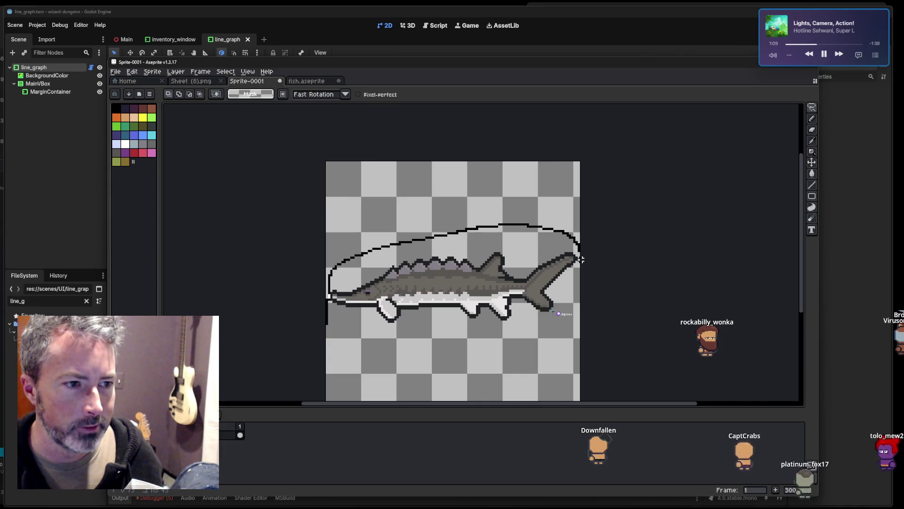
# Lasso the entire sturgeon and drag it down into the lower half of the canvas.
pyautogui.moveTo(582, 259); pyautogui.dragTo(561, 321)
pyautogui.moveTo(334, 317); pyautogui.dragTo(331, 309)
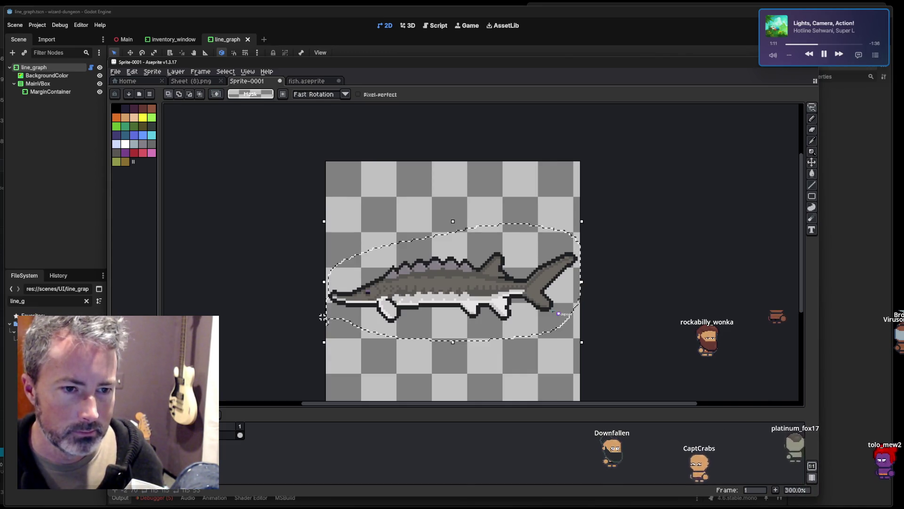
pyautogui.moveTo(431, 288)
pyautogui.mouseDown()
pyautogui.moveTo(443, 224)
pyautogui.moveTo(533, 206)
pyautogui.moveTo(453, 198)
pyautogui.moveTo(498, 198)
pyautogui.moveTo(457, 247)
pyautogui.moveTo(432, 327)
pyautogui.mouseUp()
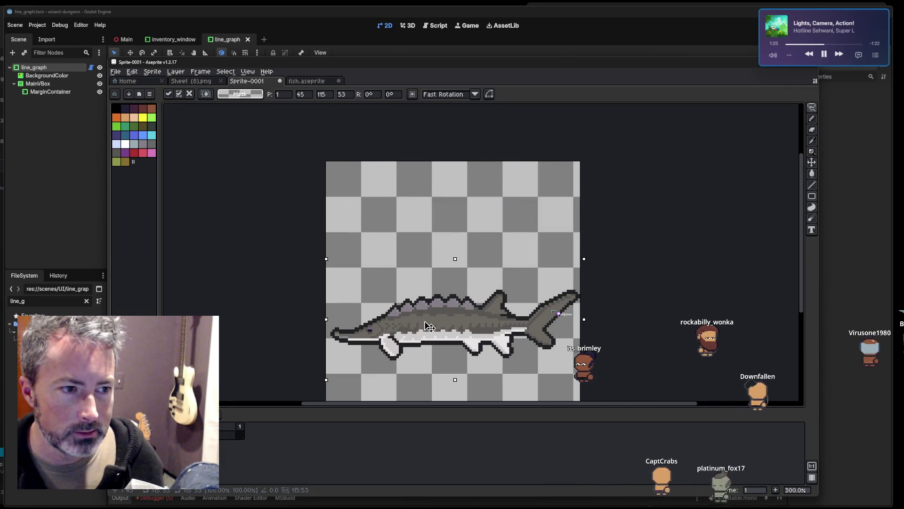
pyautogui.moveTo(360, 160)
pyautogui.mouseDown()
pyautogui.moveTo(365, 181)
pyautogui.moveTo(398, 198)
pyautogui.moveTo(340, 213)
pyautogui.moveTo(339, 182)
pyautogui.mouseUp()
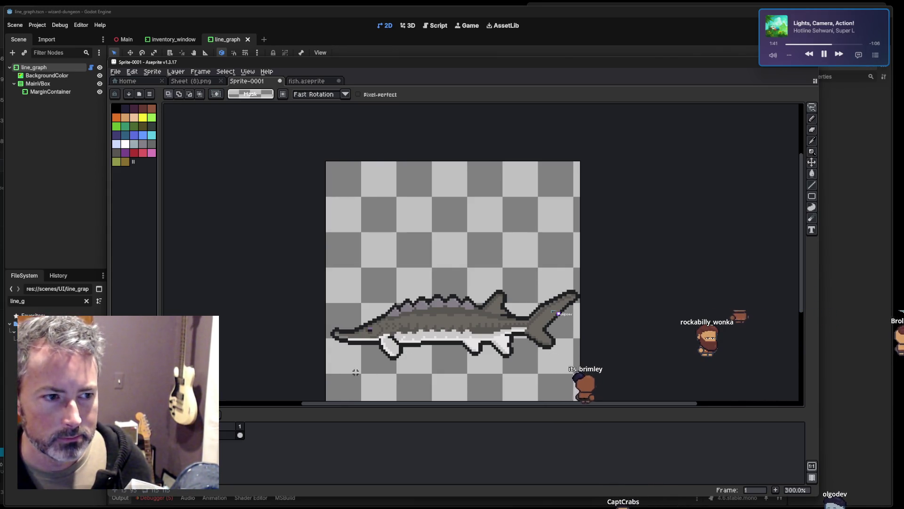
# Add a second frame from the timeline and select the sturgeon on it.
pyautogui.rightClick(247, 439)
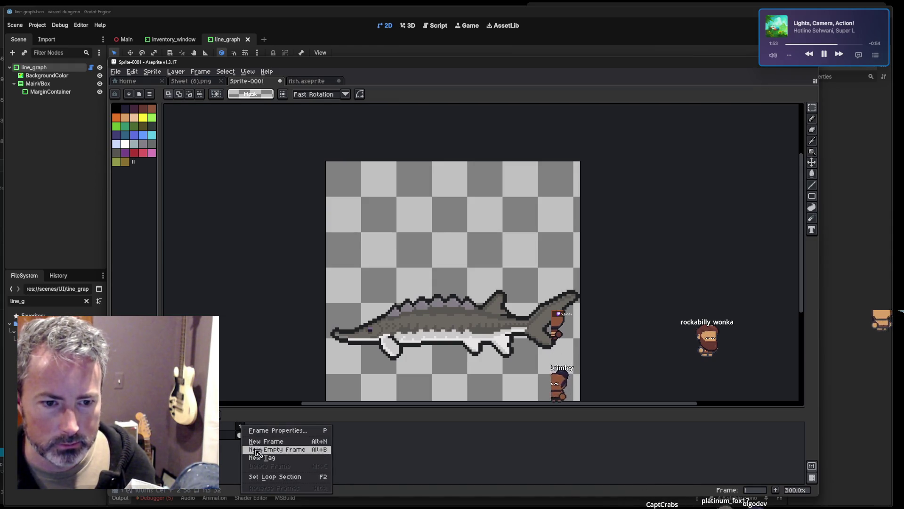
pyautogui.click(410, 455)
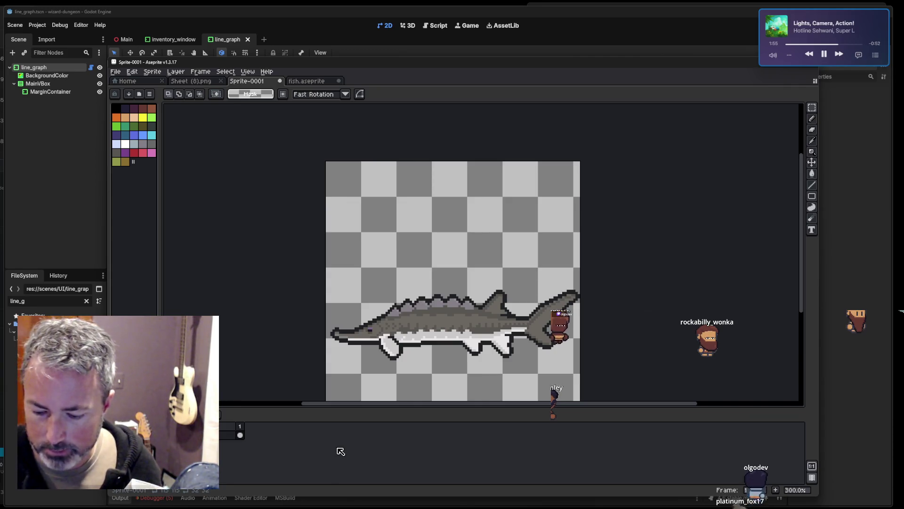
pyautogui.click(243, 435)
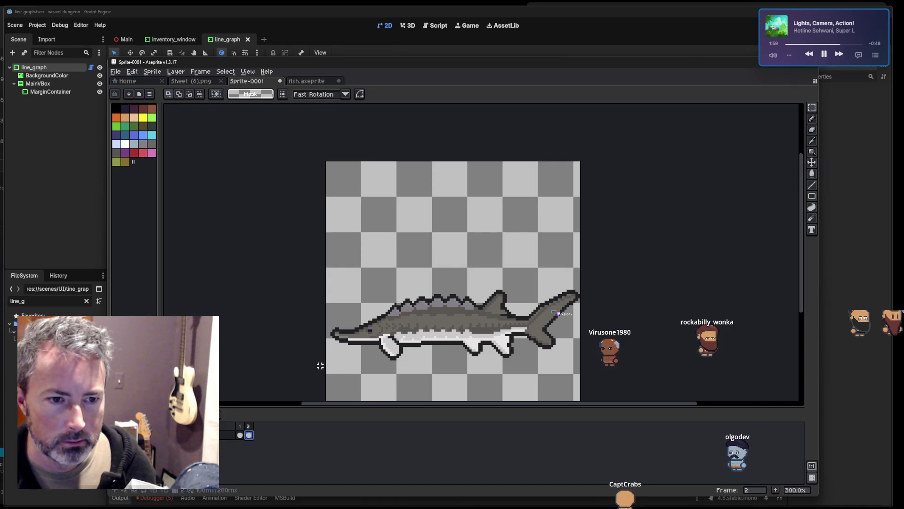
pyautogui.moveTo(329, 379); pyautogui.dragTo(581, 270)
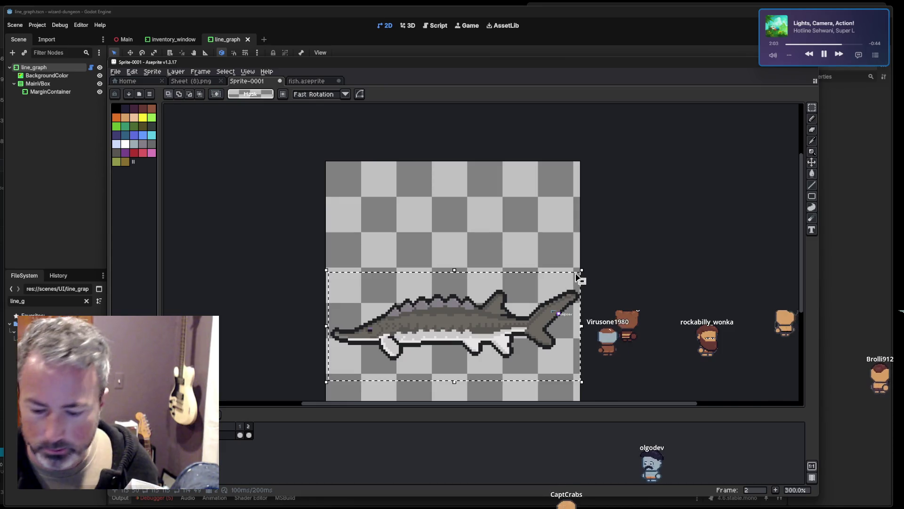
# Drag a copy of the sturgeon up to the top of the canvas and deselect it.
pyautogui.click(432, 331)
pyautogui.moveTo(432, 331); pyautogui.dragTo(494, 201)
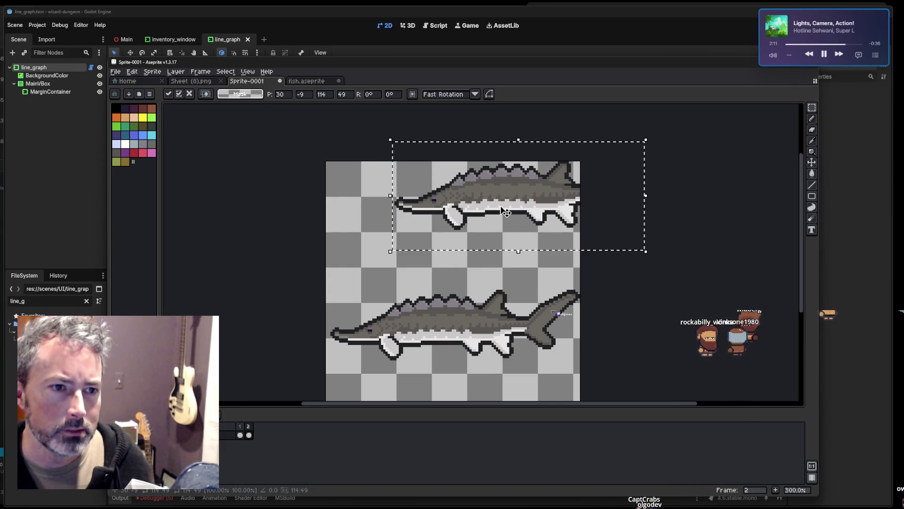
pyautogui.hotkey('ctrl', 'd')
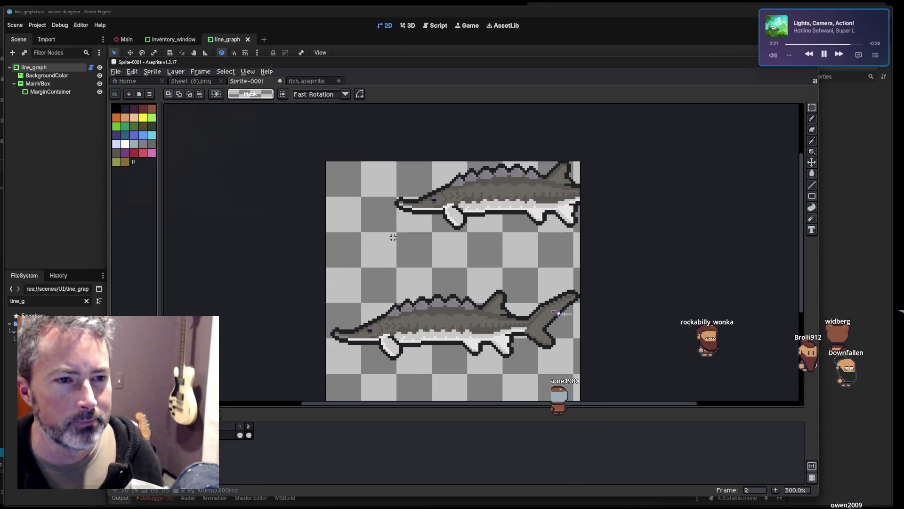
# Nudge the top copy, undo it, then paste the sturgeon again at the canvas top.
pyautogui.moveTo(394, 244)
pyautogui.mouseDown()
pyautogui.moveTo(550, 158)
pyautogui.moveTo(584, 150)
pyautogui.mouseUp()
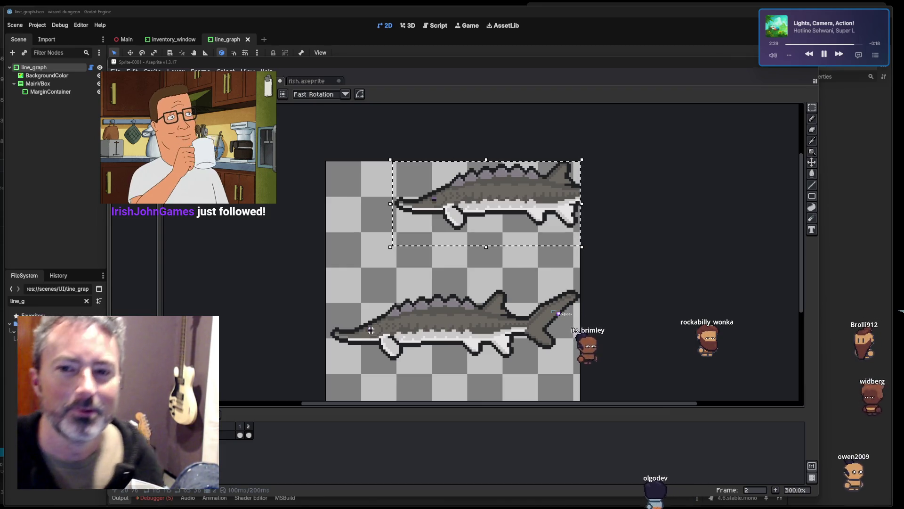
pyautogui.press('Left')
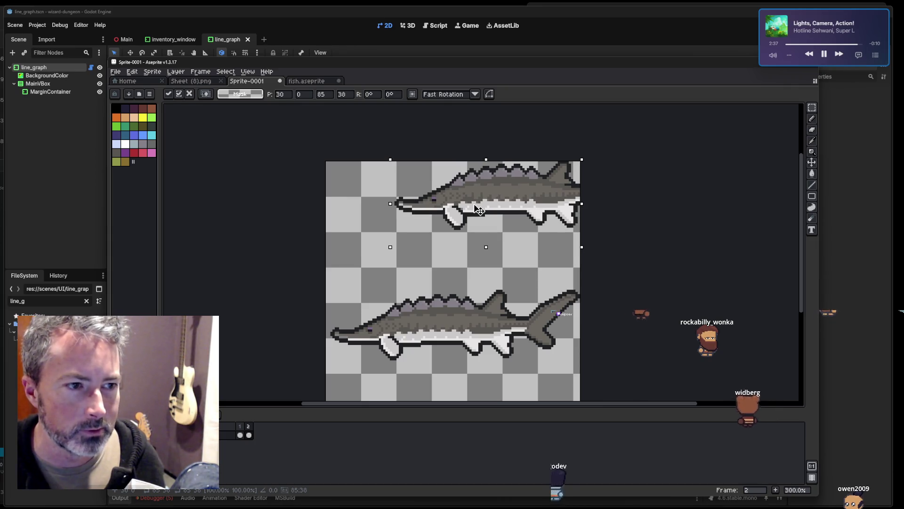
pyautogui.press('Left')
pyautogui.press('Down')
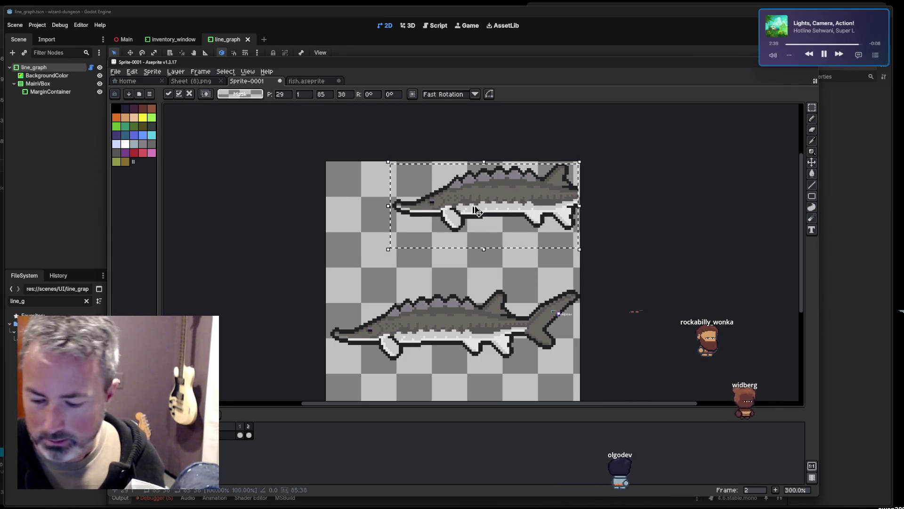
pyautogui.hotkey('ctrl', 'z')
pyautogui.hotkey('ctrl', 'z')
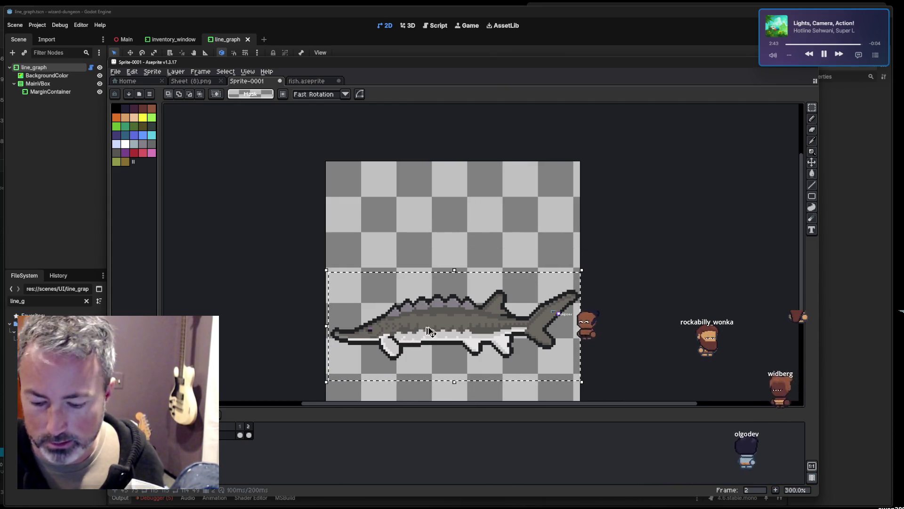
pyautogui.hotkey('ctrl', 'v')
pyautogui.moveTo(419, 344)
pyautogui.mouseDown()
pyautogui.moveTo(483, 274)
pyautogui.moveTo(500, 218)
pyautogui.moveTo(496, 203)
pyautogui.mouseUp()
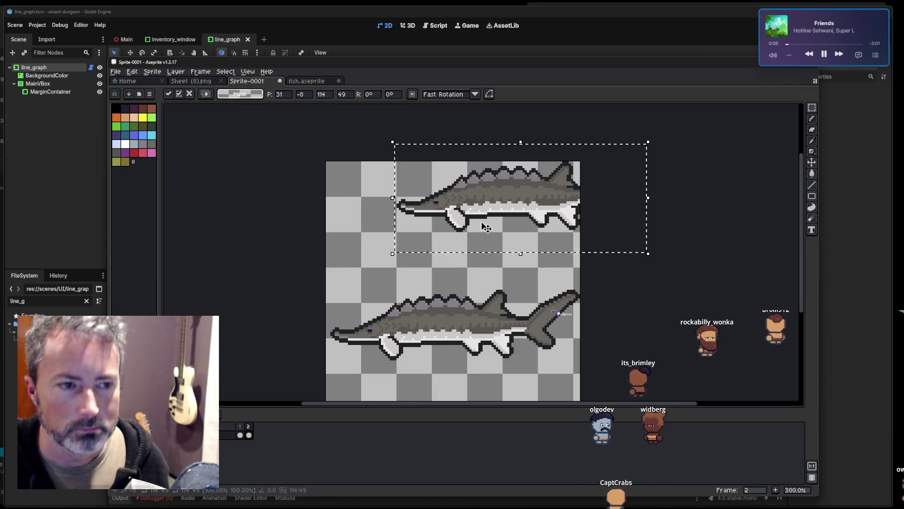
# Add frames 3 through 21, nudging the upper sturgeon one pixel left on each.
pyautogui.click(240, 435)
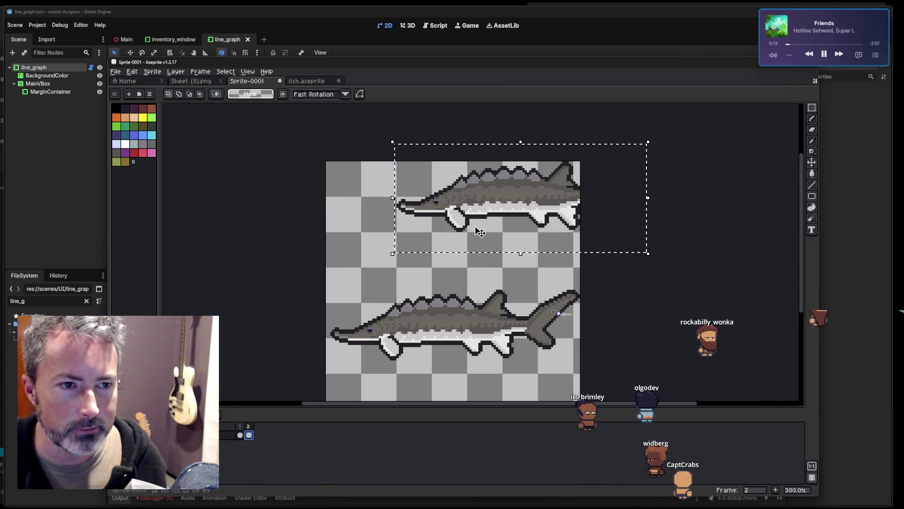
pyautogui.press('Left')
pyautogui.press('Left')
pyautogui.press('Left')
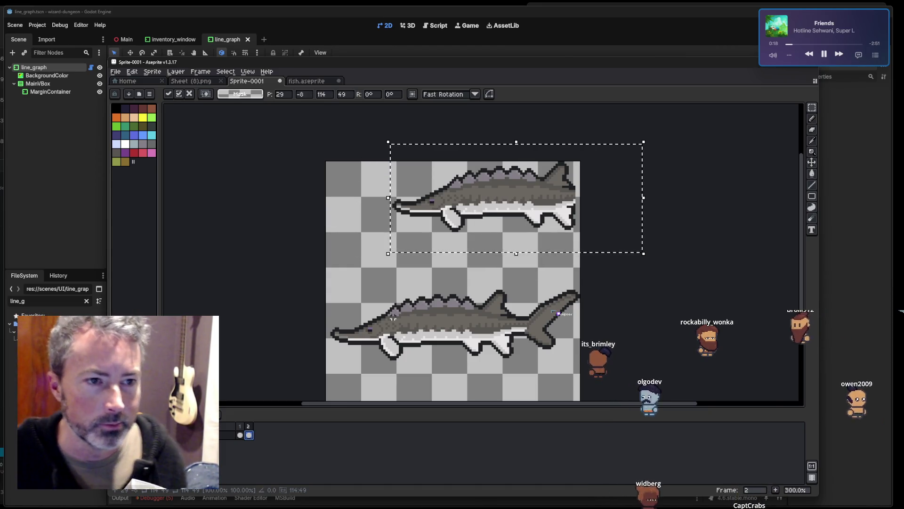
pyautogui.hotkey('alt', 'n')
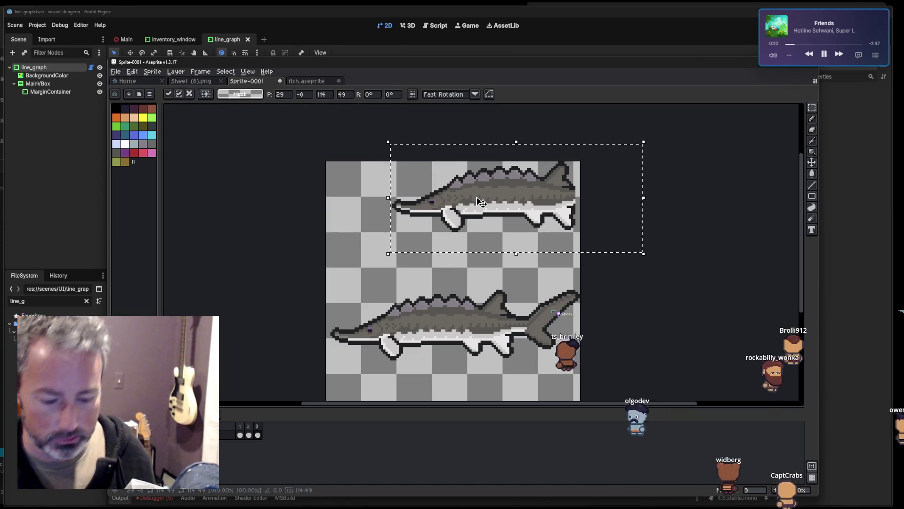
pyautogui.press('Left')
pyautogui.hotkey('alt', 'n')
pyautogui.press('Left')
pyautogui.press('Left')
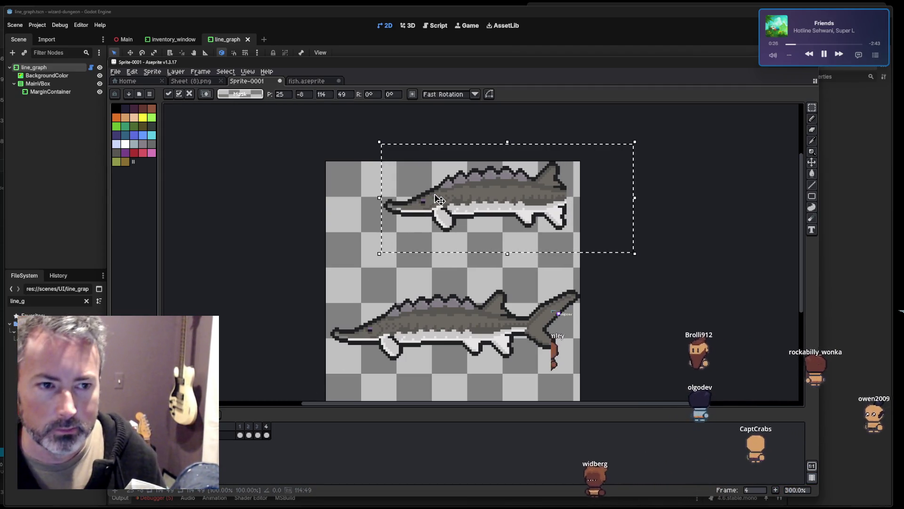
pyautogui.hotkey('alt', 'n')
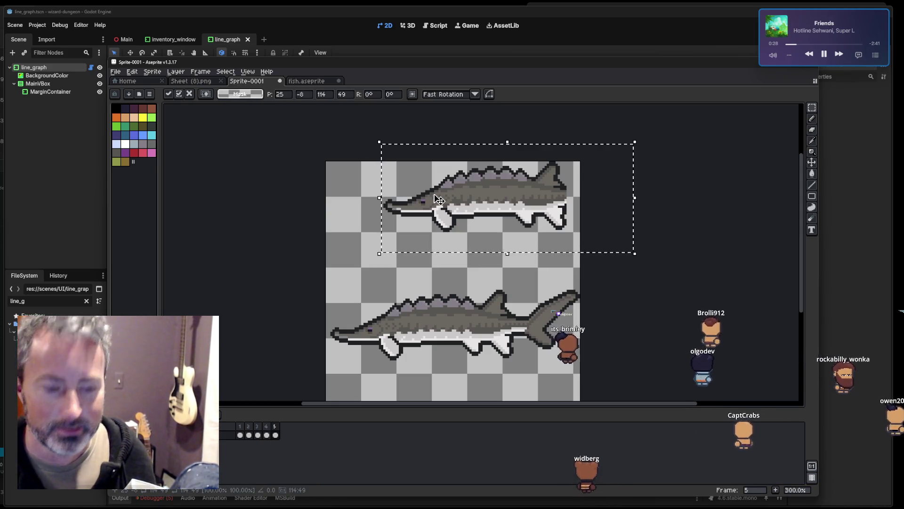
pyautogui.press('Left')
pyautogui.press('Left')
pyautogui.hotkey('alt', 'n')
pyautogui.press('Left')
pyautogui.press('Left')
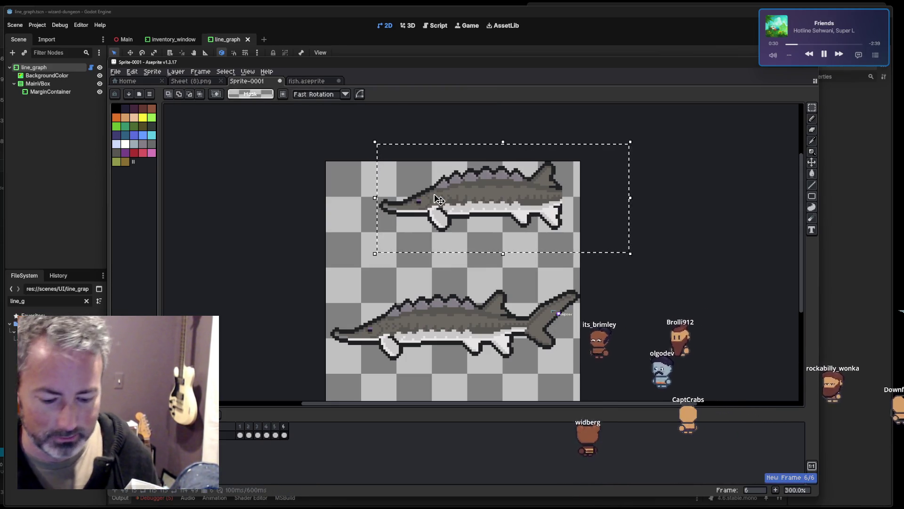
pyautogui.hotkey('alt', 'n')
pyautogui.press('Left')
pyautogui.press('Left')
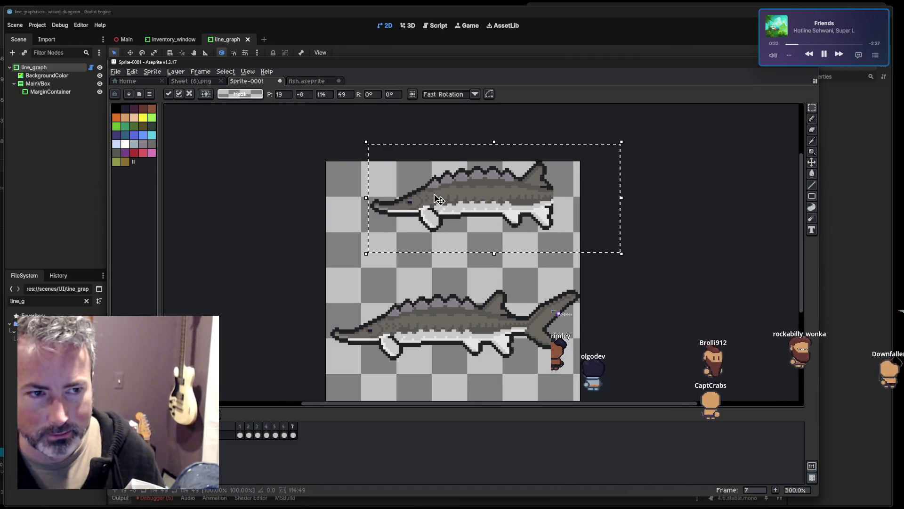
pyautogui.hotkey('alt', 'n')
pyautogui.press('Left')
pyautogui.press('Left')
pyautogui.hotkey('alt', 'n')
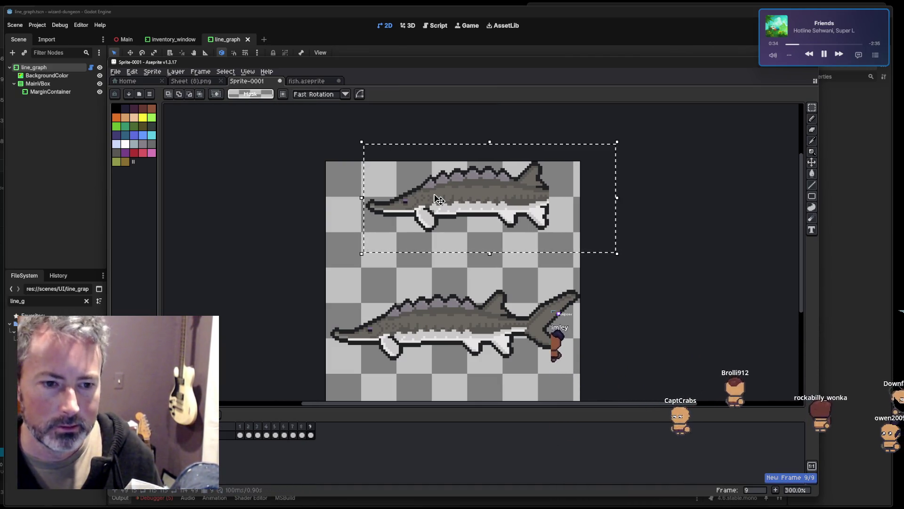
pyautogui.press('Left')
pyautogui.press('Left')
pyautogui.hotkey('alt', 'n')
pyautogui.press('Left')
pyautogui.press('Left')
pyautogui.hotkey('alt', 'n')
pyautogui.press('Left')
pyautogui.press('Left')
pyautogui.hotkey('alt', 'n')
pyautogui.press('Left')
pyautogui.press('Left')
pyautogui.hotkey('alt', 'n')
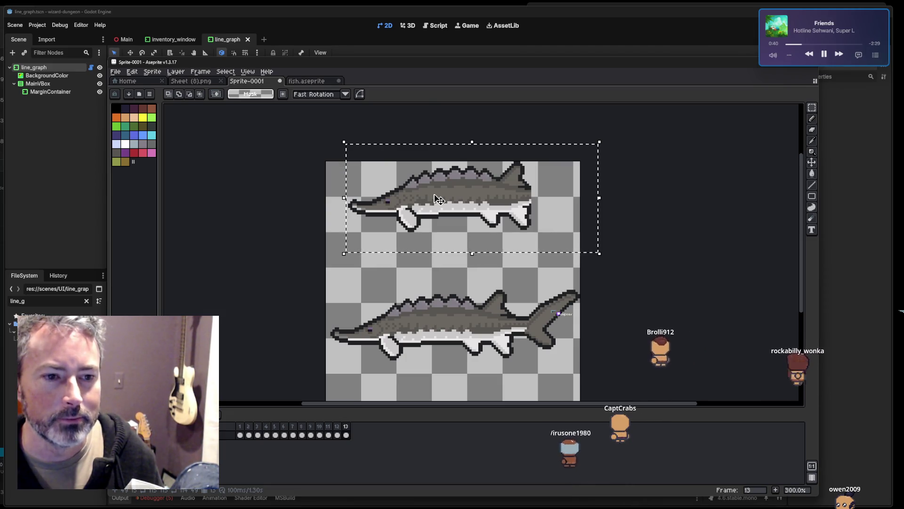
pyautogui.press('Left')
pyautogui.press('Left')
pyautogui.hotkey('alt', 'n')
pyautogui.press('Left')
pyautogui.press('Left')
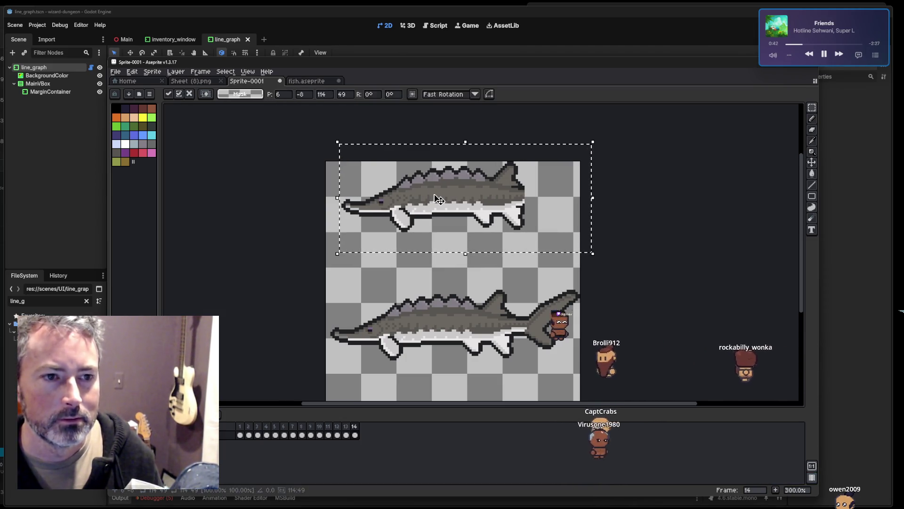
pyautogui.hotkey('alt', 'n')
pyautogui.press('Left')
pyautogui.press('Left')
pyautogui.hotkey('alt', 'n')
pyautogui.press('Left')
pyautogui.press('Left')
pyautogui.hotkey('alt', 'n')
pyautogui.press('Left')
pyautogui.press('Left')
pyautogui.hotkey('alt', 'n')
pyautogui.press('Left')
pyautogui.press('Left')
pyautogui.hotkey('alt', 'n')
pyautogui.press('Left')
pyautogui.press('Left')
pyautogui.press('Left')
pyautogui.hotkey('alt', 'n')
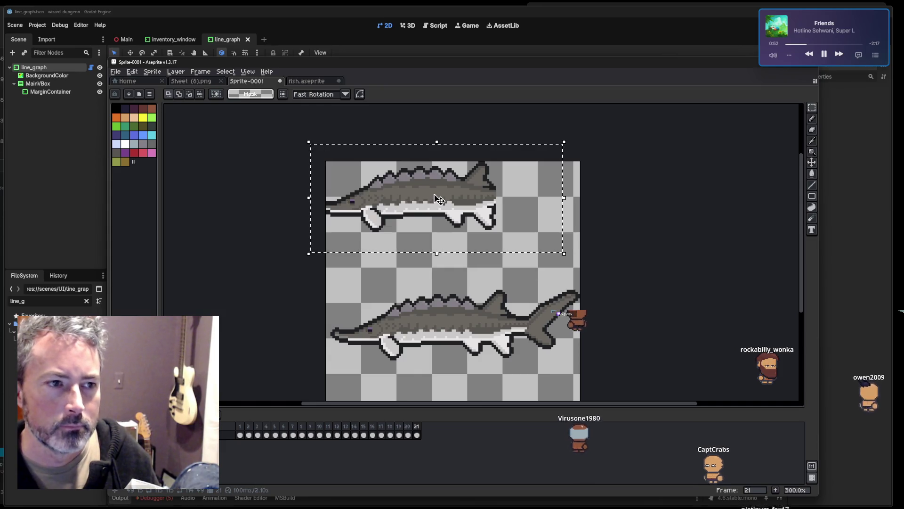
# Add frames 22 through 29, shifting the upper sturgeon further left each time.
pyautogui.press('Left')
pyautogui.press('Left')
pyautogui.press('Left')
pyautogui.hotkey('alt', 'n')
pyautogui.press('Left')
pyautogui.press('Left')
pyautogui.press('Left')
pyautogui.hotkey('alt', 'n')
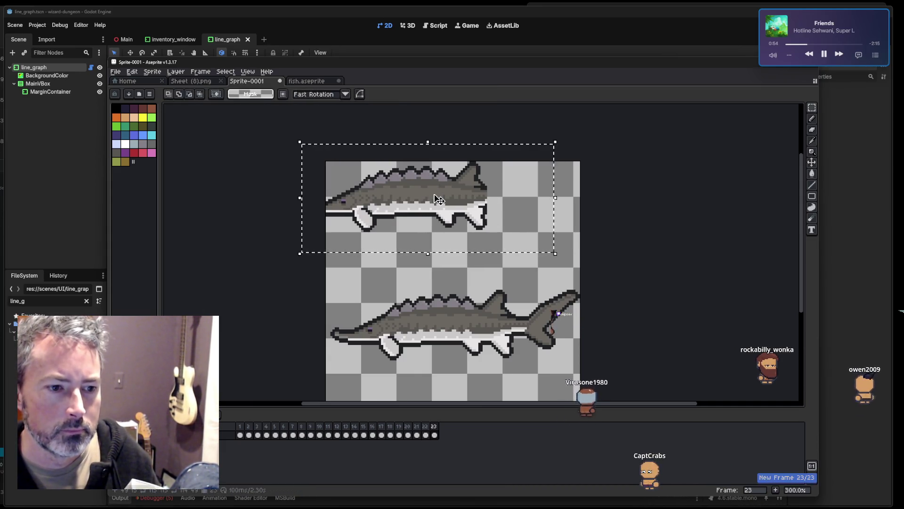
pyautogui.press('Left')
pyautogui.press('Left')
pyautogui.press('Left')
pyautogui.hotkey('alt', 'n')
pyautogui.press('Left')
pyautogui.press('Left')
pyautogui.press('Left')
pyautogui.hotkey('alt', 'n')
pyautogui.press('Left')
pyautogui.press('Left')
pyautogui.press('Left')
pyautogui.hotkey('alt', 'n')
pyautogui.press('Left')
pyautogui.press('Left')
pyautogui.hotkey('alt', 'n')
pyautogui.press('Left')
pyautogui.press('Left')
pyautogui.hotkey('alt', 'n')
pyautogui.press('Left')
pyautogui.hotkey('alt', 'n')
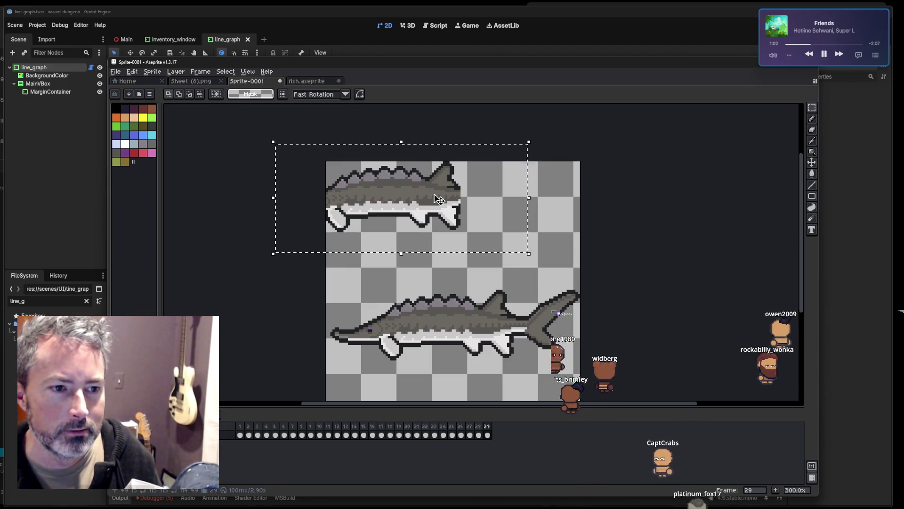
# Add frames 30 through 43 with the upper sturgeon sliding left, then deselect it.
pyautogui.press('Left')
pyautogui.press('Left')
pyautogui.hotkey('alt', 'n')
pyautogui.press('Left')
pyautogui.press('Left')
pyautogui.hotkey('alt', 'n')
pyautogui.press('Left')
pyautogui.press('Left')
pyautogui.hotkey('alt', 'n')
pyautogui.press('Left')
pyautogui.press('Left')
pyautogui.hotkey('alt', 'n')
pyautogui.press('Left')
pyautogui.press('Left')
pyautogui.hotkey('alt', 'n')
pyautogui.press('Left')
pyautogui.press('Left')
pyautogui.hotkey('alt', 'n')
pyautogui.press('Left')
pyautogui.press('Left')
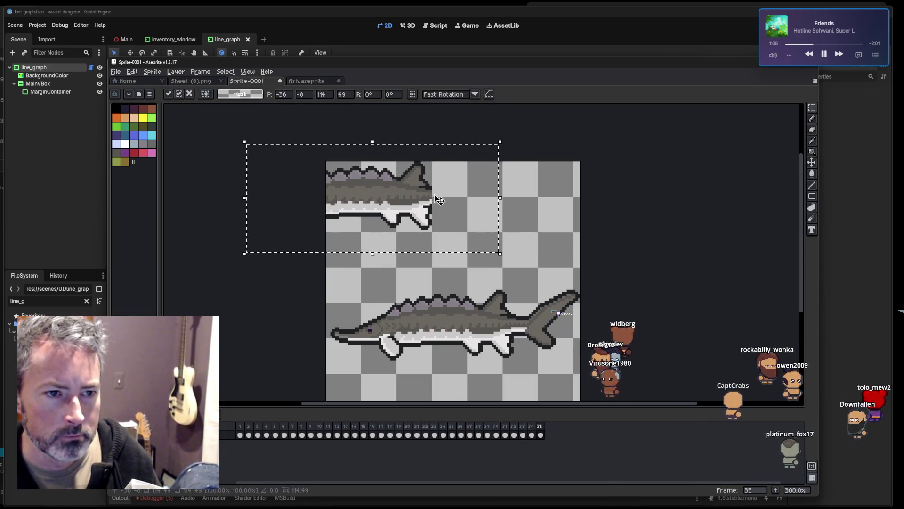
pyautogui.hotkey('alt', 'n')
pyautogui.press('Left')
pyautogui.press('Left')
pyautogui.hotkey('alt', 'n')
pyautogui.press('Left')
pyautogui.press('Left')
pyautogui.hotkey('alt', 'n')
pyautogui.press('Left')
pyautogui.press('Left')
pyautogui.hotkey('alt', 'n')
pyautogui.press('Left')
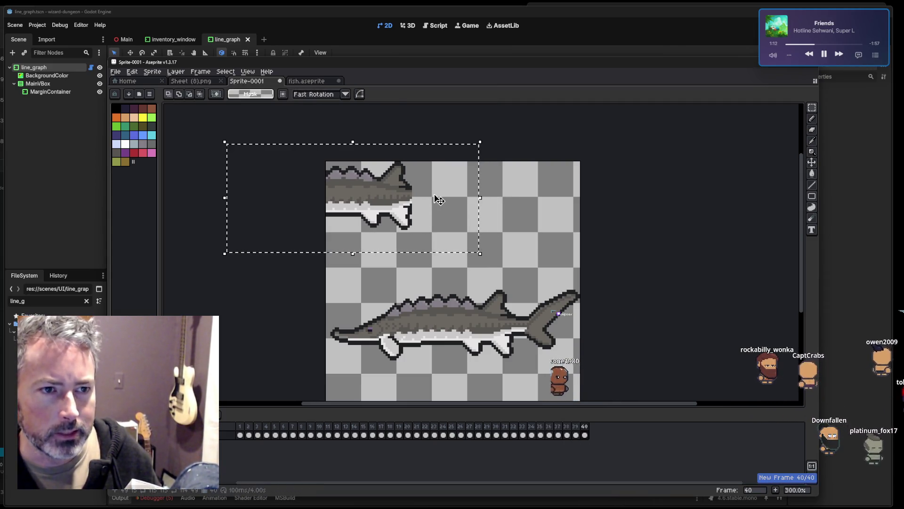
pyautogui.hotkey('alt', 'n')
pyautogui.press('Left')
pyautogui.press('Left')
pyautogui.hotkey('alt', 'n')
pyautogui.press('Left')
pyautogui.press('Left')
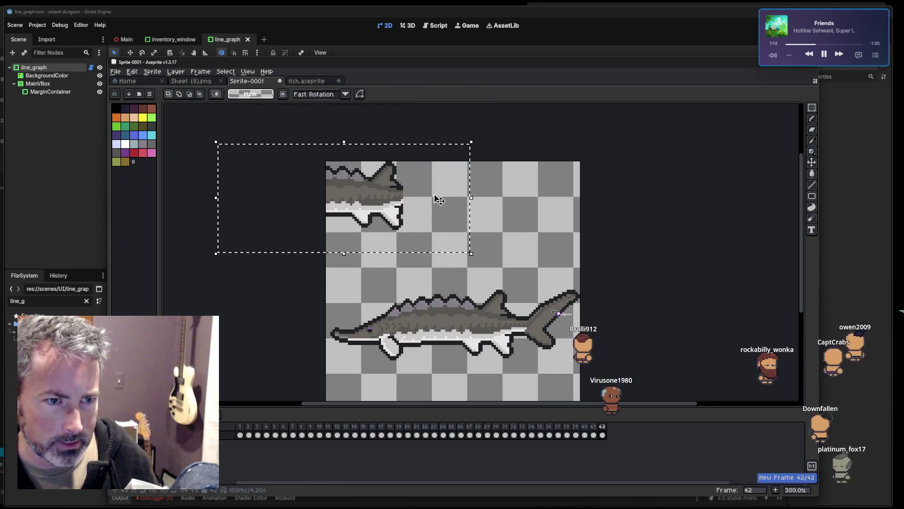
pyautogui.hotkey('alt', 'n')
pyautogui.press('Left')
pyautogui.press('Left')
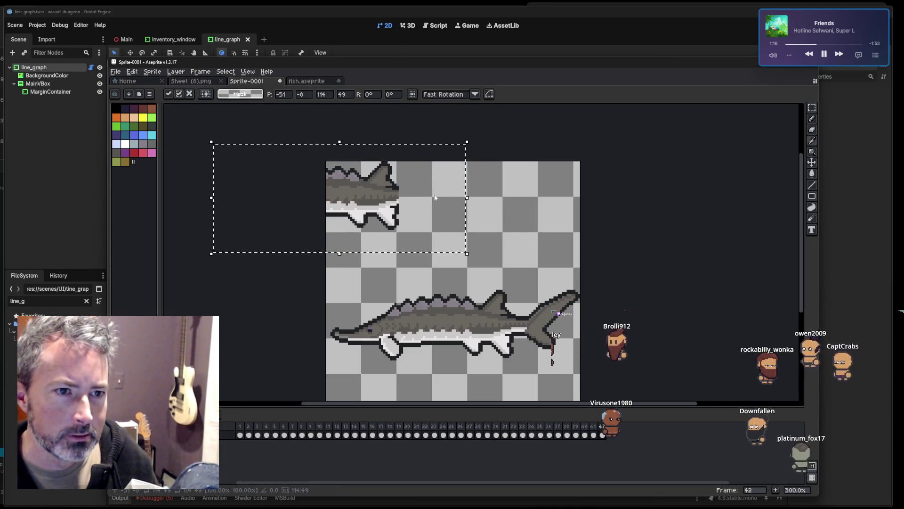
pyautogui.hotkey('alt', 'n')
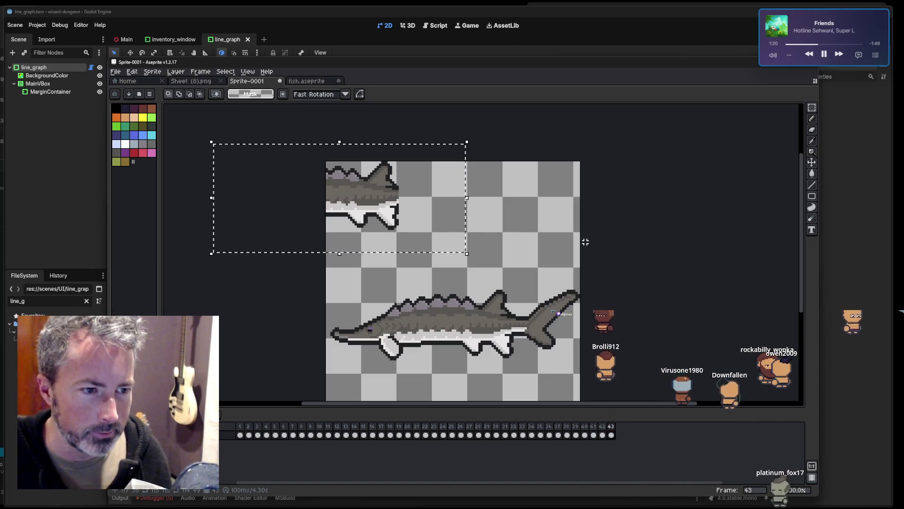
pyautogui.hotkey('ctrl', 'd')
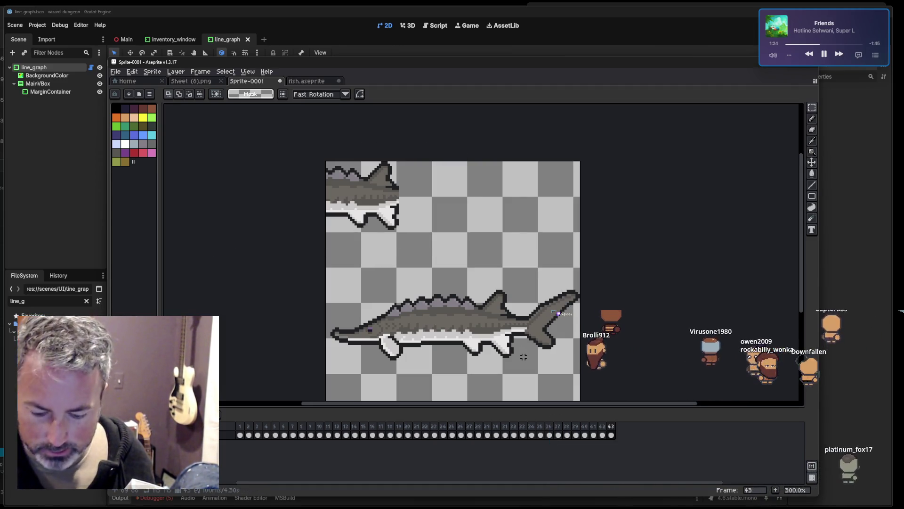
# Copy the lower sturgeon's tail and attach the copy to the upper fish.
pyautogui.moveTo(522, 358); pyautogui.dragTo(582, 271)
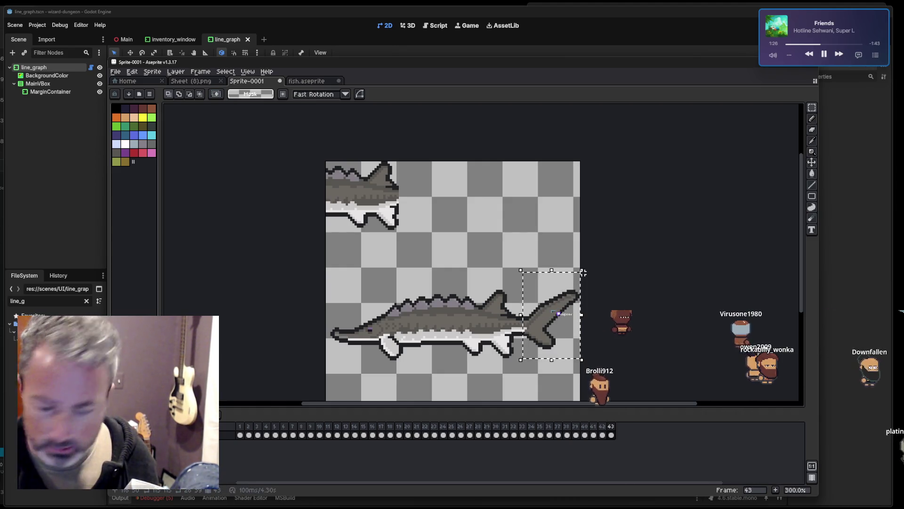
pyautogui.moveTo(563, 318)
pyautogui.mouseDown()
pyautogui.moveTo(536, 222)
pyautogui.moveTo(440, 189)
pyautogui.mouseUp()
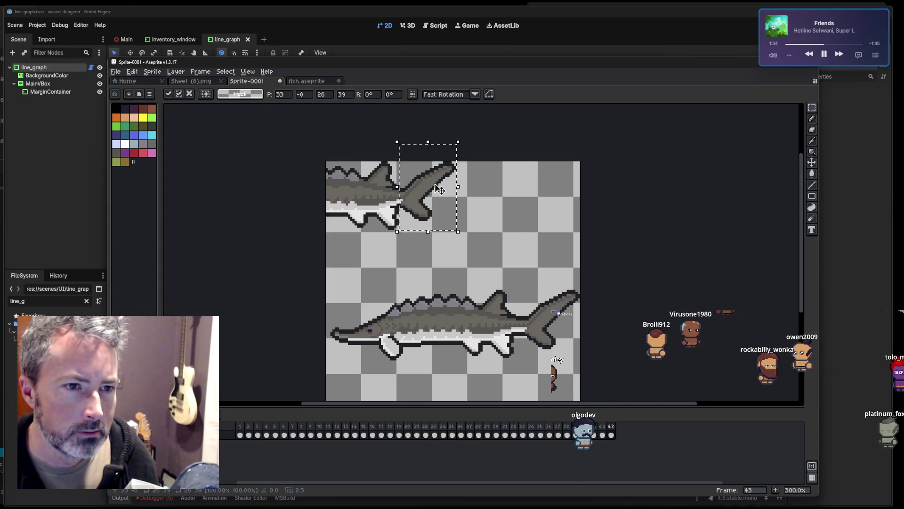
pyautogui.moveTo(427, 198)
pyautogui.mouseDown()
pyautogui.moveTo(443, 197)
pyautogui.moveTo(549, 324)
pyautogui.moveTo(549, 209)
pyautogui.mouseUp()
pyautogui.click(535, 282)
pyautogui.moveTo(501, 370)
pyautogui.mouseDown()
pyautogui.moveTo(534, 301)
pyautogui.moveTo(595, 272)
pyautogui.moveTo(583, 271)
pyautogui.mouseUp()
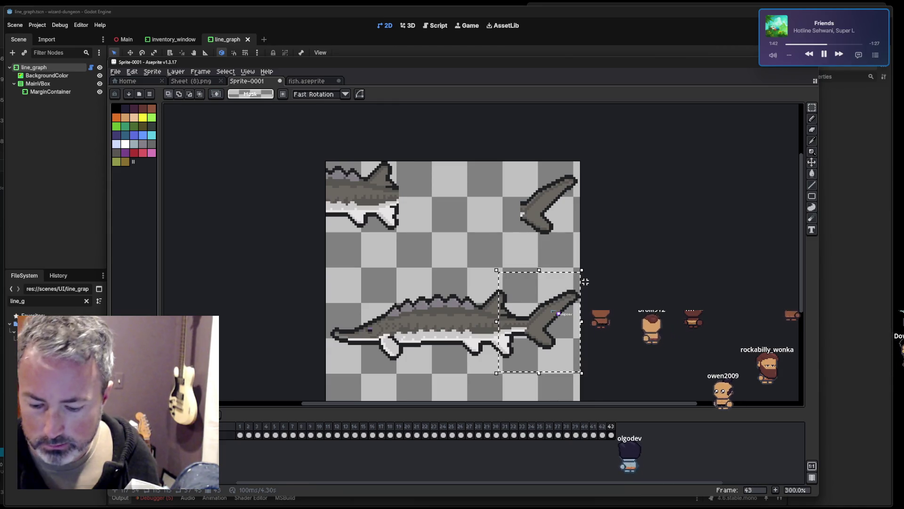
pyautogui.moveTo(546, 323); pyautogui.dragTo(432, 194)
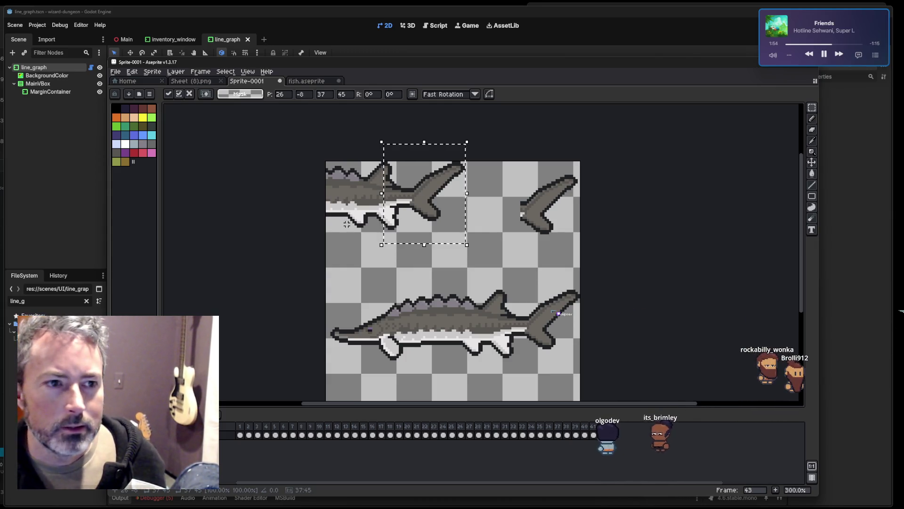
pyautogui.click(453, 264)
# Select the upper fish and add new frames, shifting it left a step each frame.
pyautogui.moveTo(470, 239); pyautogui.dragTo(294, 136)
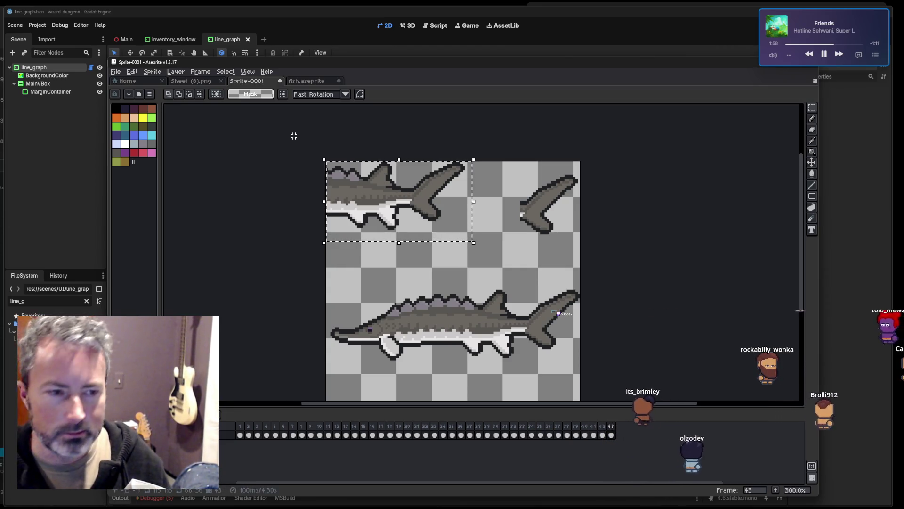
pyautogui.press('Left')
pyautogui.press('Left')
pyautogui.press('Left')
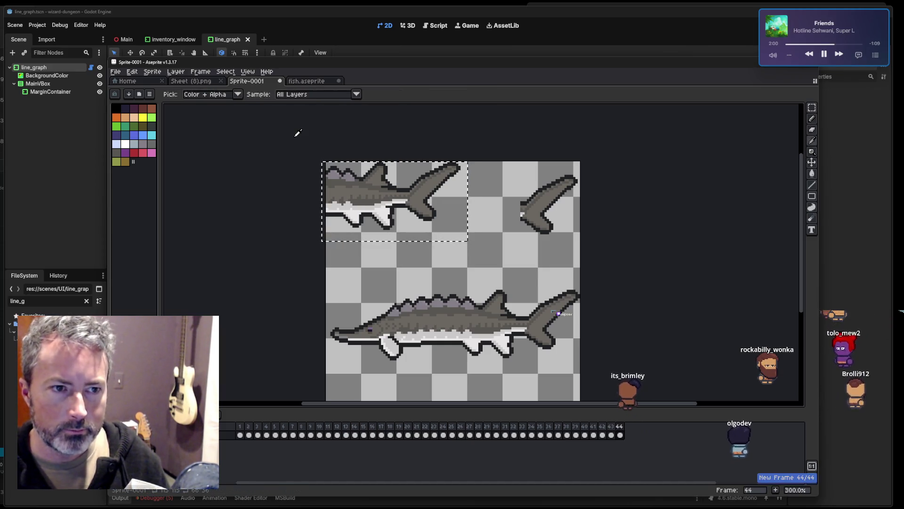
pyautogui.press('Left')
pyautogui.press('Left')
pyautogui.hotkey('alt', 'n')
pyautogui.press('Left')
pyautogui.press('Left')
pyautogui.hotkey('alt', 'n')
pyautogui.hotkey('alt', 'n')
pyautogui.press('Left')
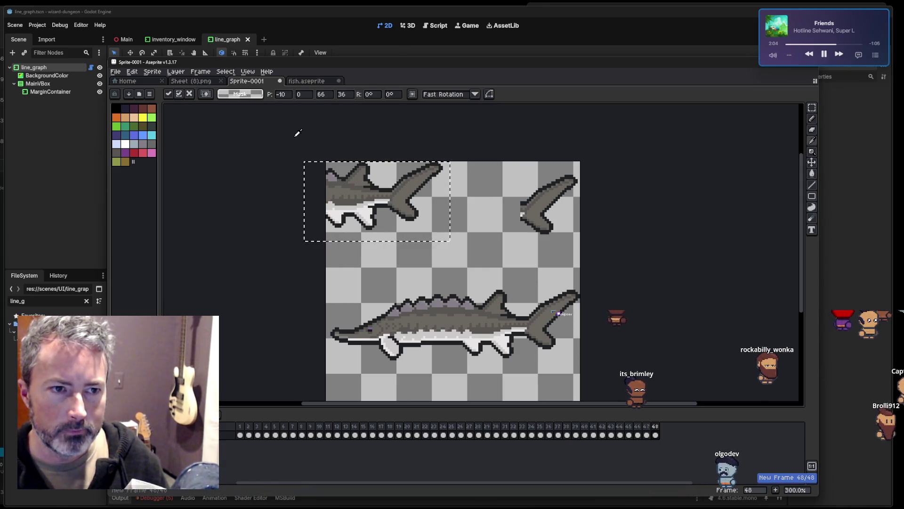
pyautogui.press('Left')
pyautogui.hotkey('alt', 'n')
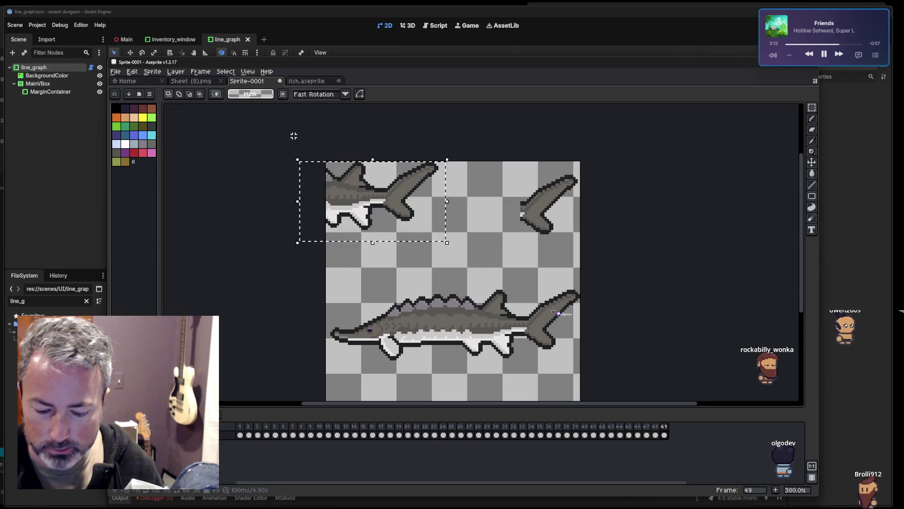
pyautogui.press('Left')
pyautogui.hotkey('alt', 'n')
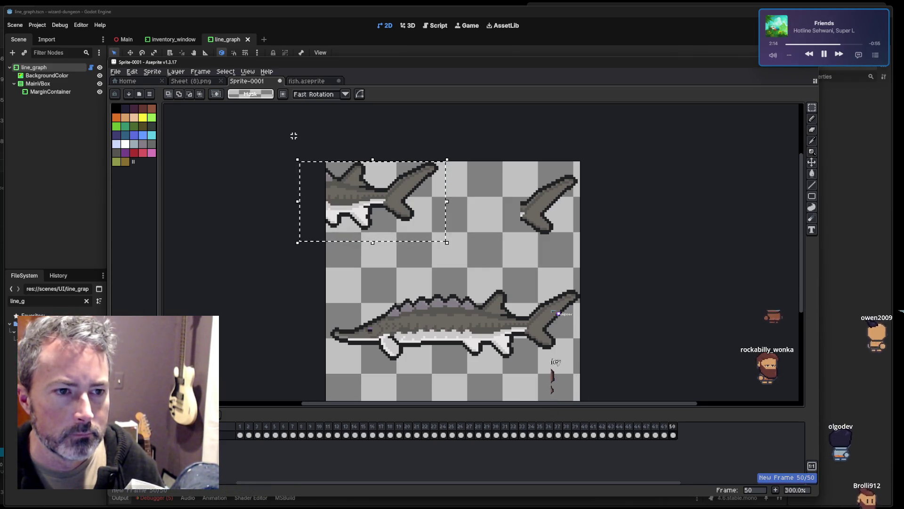
pyautogui.press('Left')
pyautogui.hotkey('alt', 'n')
pyautogui.hotkey('alt', 'space')
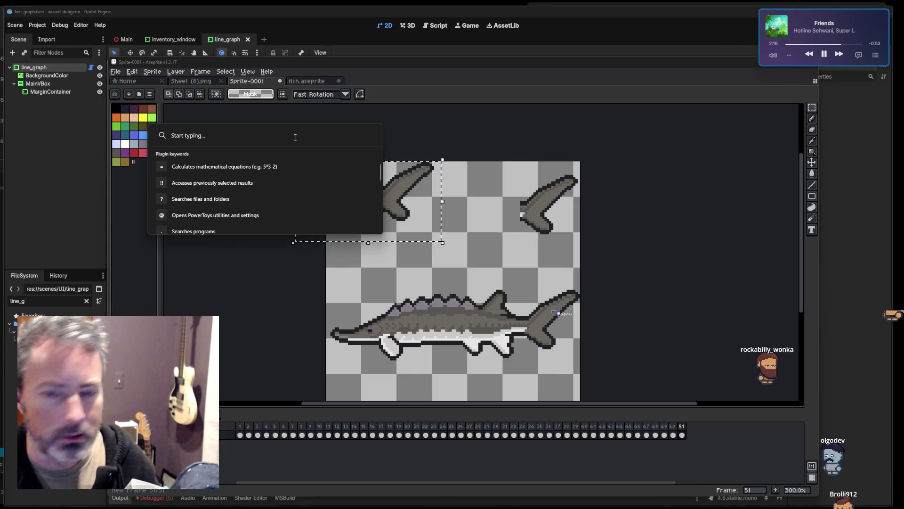
pyautogui.press('Escape')
pyautogui.press('Left')
pyautogui.hotkey('alt', 'n')
pyautogui.press('Left')
pyautogui.hotkey('alt', 'n')
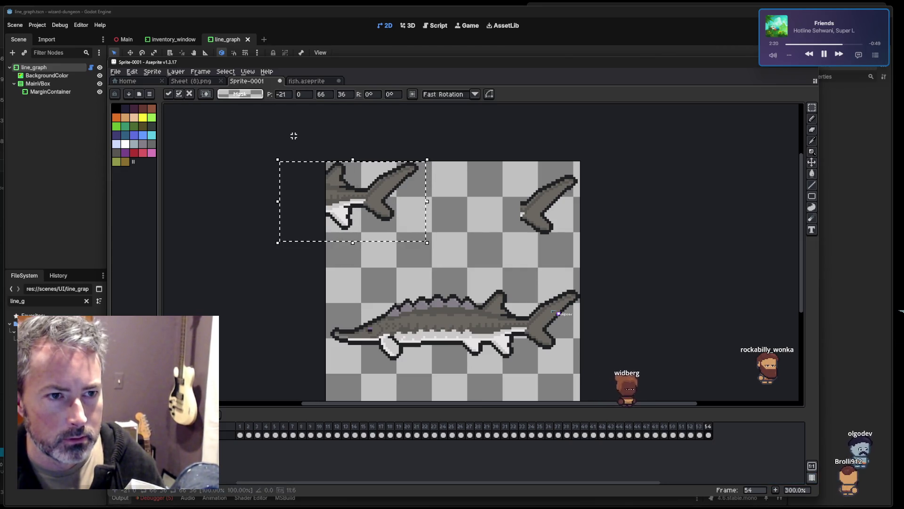
pyautogui.press('Left')
pyautogui.press('Left')
pyautogui.hotkey('alt', 'n')
pyautogui.press('Left')
pyautogui.press('Left')
pyautogui.hotkey('alt', 'n')
pyautogui.press('Left')
pyautogui.press('Left')
pyautogui.hotkey('alt', 'n')
pyautogui.press('Left')
pyautogui.press('Left')
pyautogui.hotkey('alt', 'n')
pyautogui.press('Left')
pyautogui.press('Left')
pyautogui.hotkey('alt', 'n')
pyautogui.press('Left')
pyautogui.press('Left')
pyautogui.hotkey('alt', 'n')
pyautogui.hotkey('alt', 'n')
pyautogui.press('Left')
pyautogui.press('Left')
pyautogui.hotkey('alt', 'n')
pyautogui.press('Left')
pyautogui.press('Left')
pyautogui.hotkey('alt', 'n')
pyautogui.press('Left')
pyautogui.press('Left')
pyautogui.hotkey('alt', 'n')
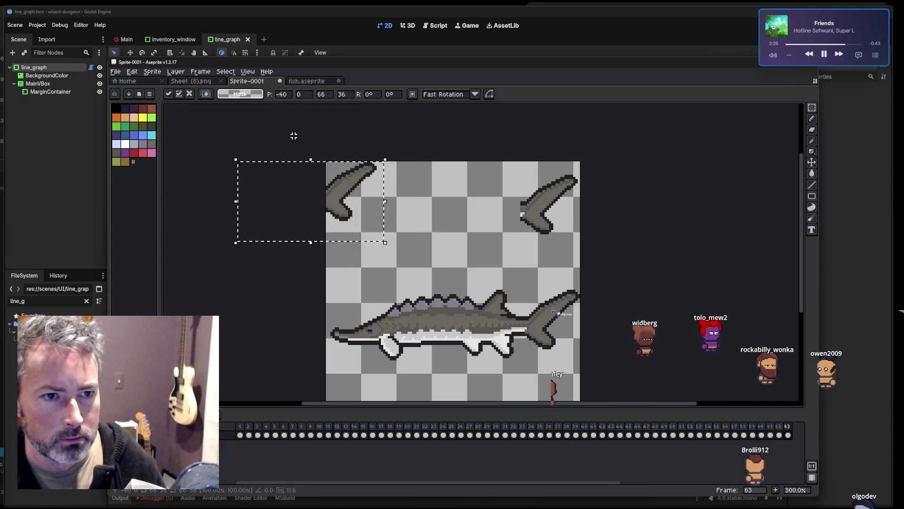
pyautogui.hotkey('alt', 'n')
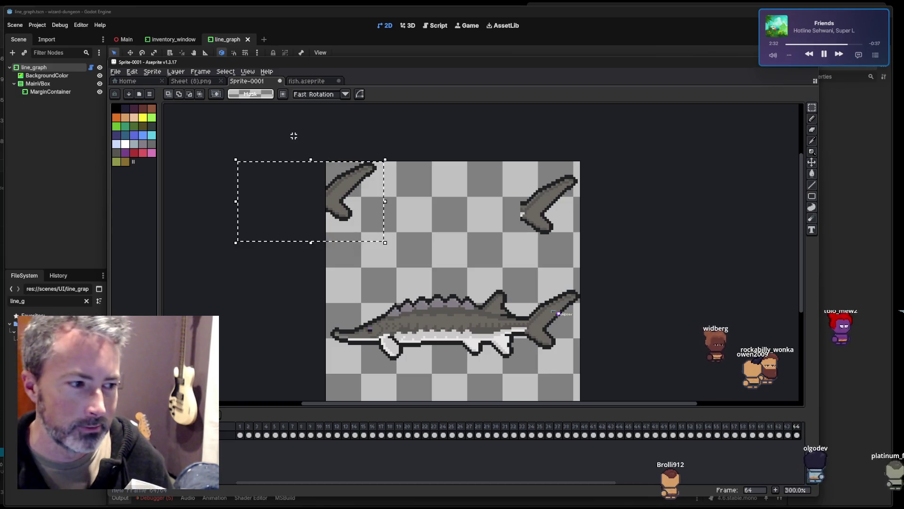
# Keep shifting the fish until it exits left at frame 77, add empty frames, and play from frame one.
pyautogui.hotkey('alt', 'n')
pyautogui.press('Left')
pyautogui.hotkey('alt', 'n')
pyautogui.press('Left')
pyautogui.hotkey('alt', 'n')
pyautogui.press('Left')
pyautogui.hotkey('alt', 'n')
pyautogui.press('Left')
pyautogui.press('Left')
pyautogui.hotkey('alt', 'n')
pyautogui.press('Left')
pyautogui.hotkey('alt', 'n')
pyautogui.press('Left')
pyautogui.hotkey('alt', 'n')
pyautogui.press('Left')
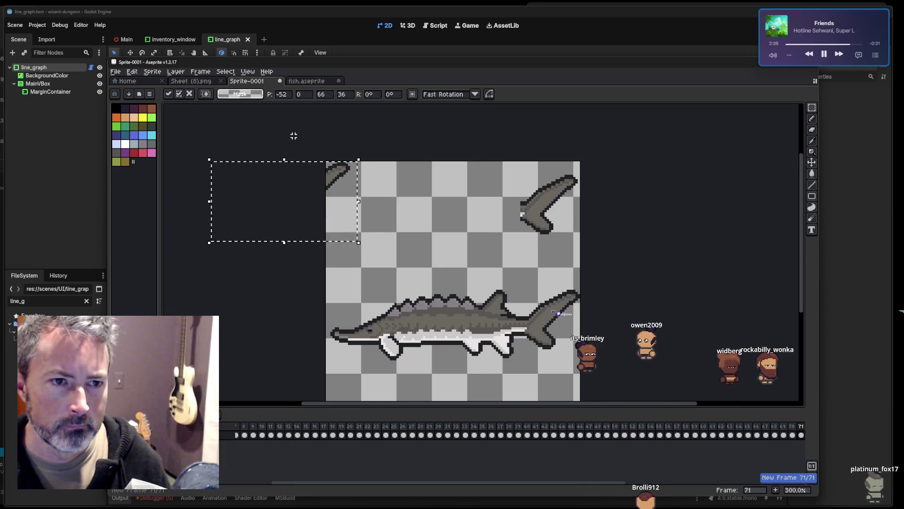
pyautogui.hotkey('alt', 'n')
pyautogui.press('Left')
pyautogui.hotkey('alt', 'n')
pyautogui.press('Left')
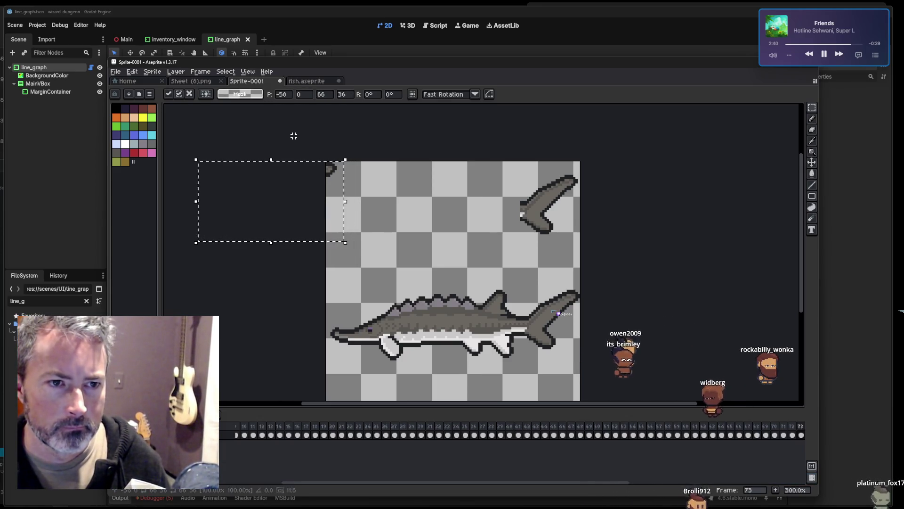
pyautogui.hotkey('alt', 'n')
pyautogui.press('Left')
pyautogui.hotkey('alt', 'n')
pyautogui.press('Left')
pyautogui.hotkey('alt', 'n')
pyautogui.press('Left')
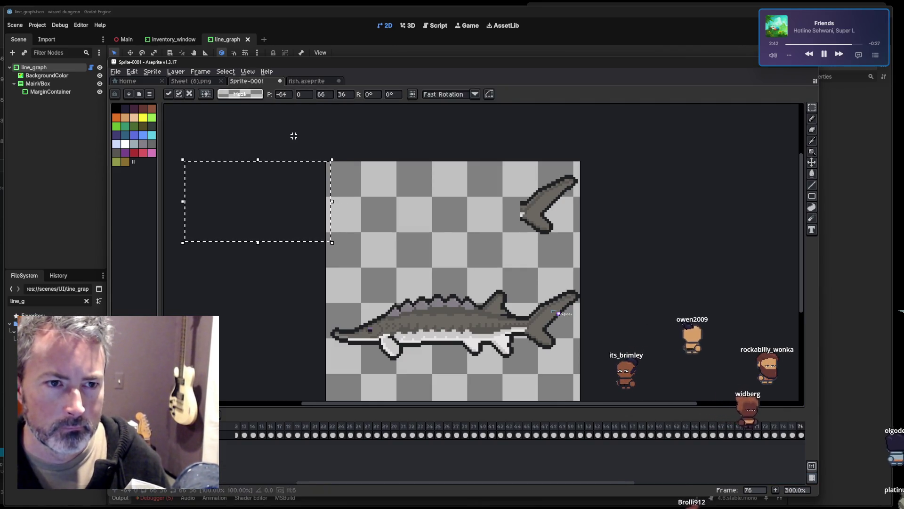
pyautogui.hotkey('alt', 'n')
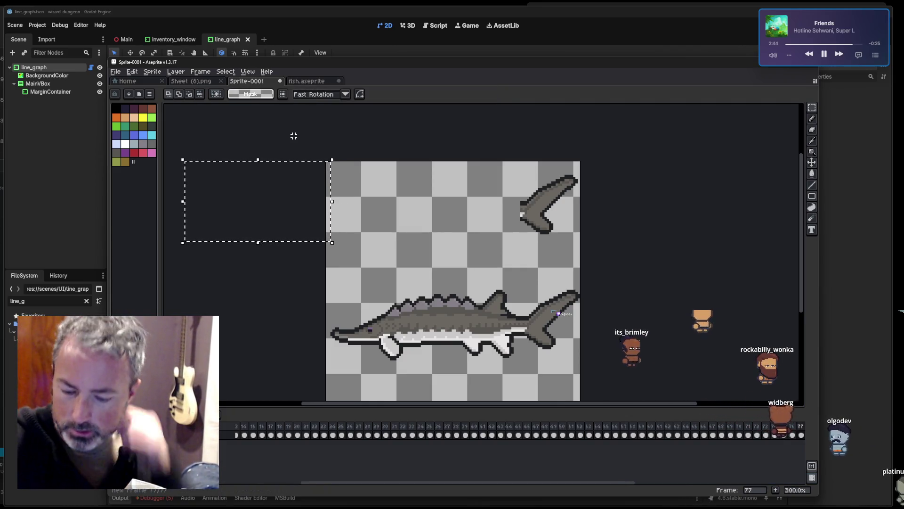
pyautogui.hotkey('alt', 'n')
pyautogui.hotkey('alt', 'n')
pyautogui.hotkey('alt', 'n')
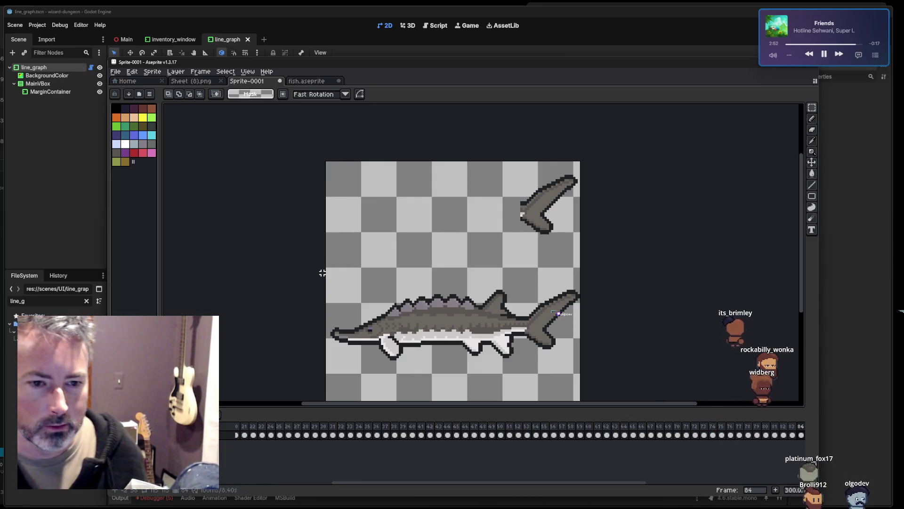
pyautogui.press('Home')
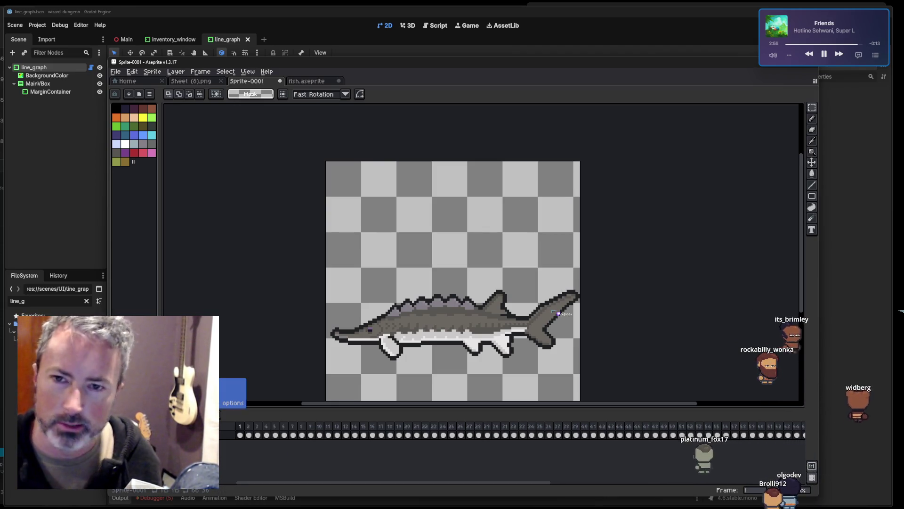
pyautogui.write('82')
pyautogui.press('Return')
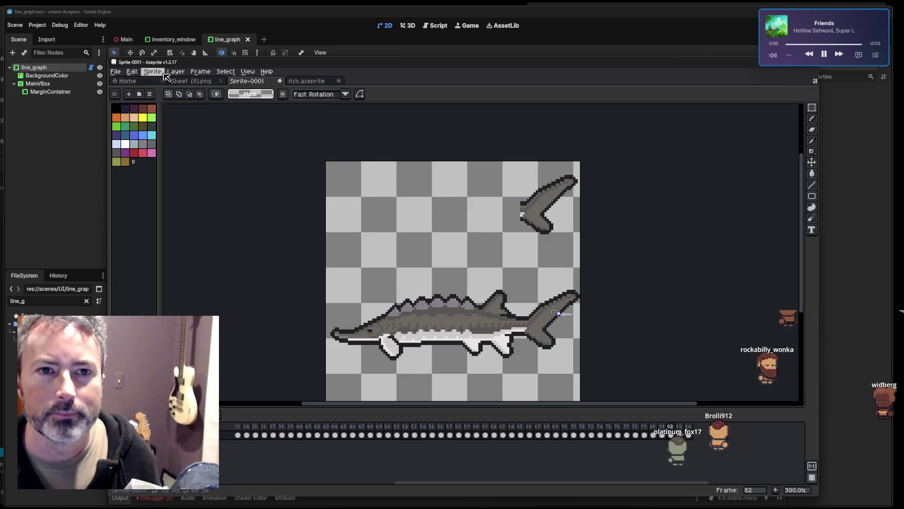
# Check the Export As Area options, cancel, and marquee a square at the canvas's top-left corner.
pyautogui.click(139, 72)
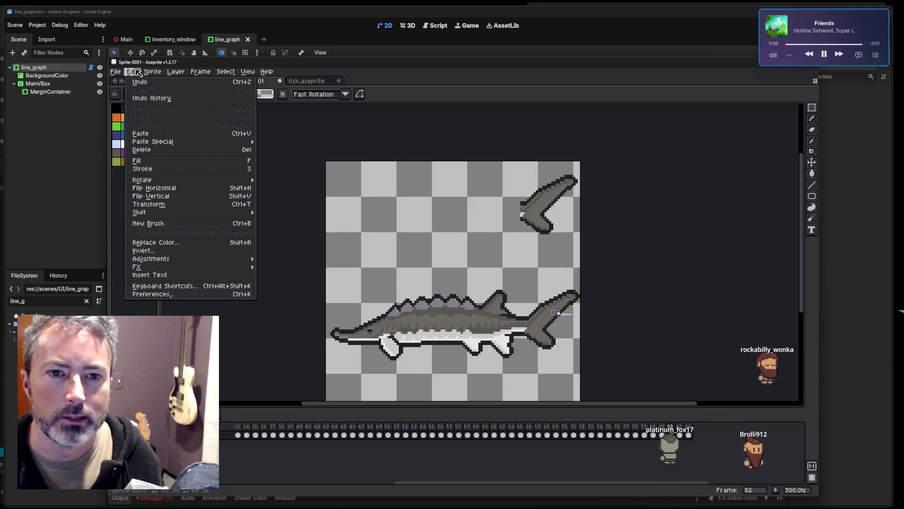
pyautogui.moveTo(154, 72)
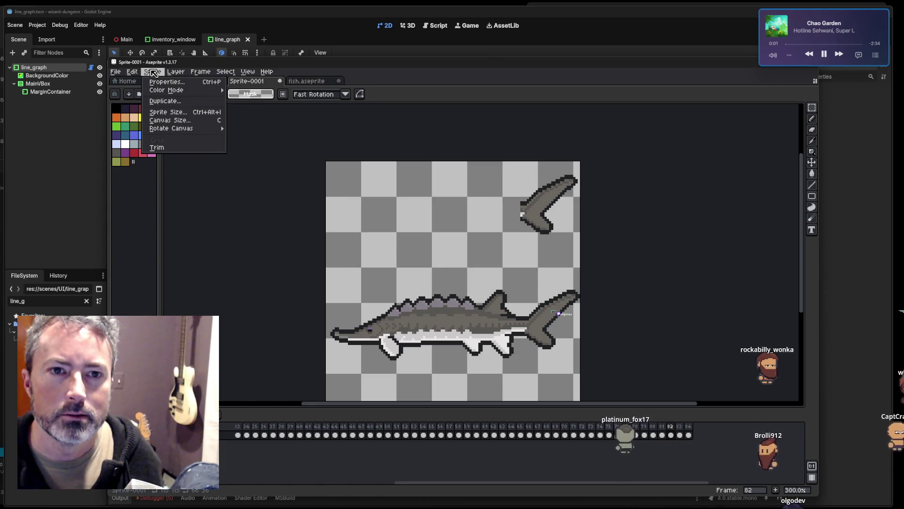
pyautogui.moveTo(116, 73)
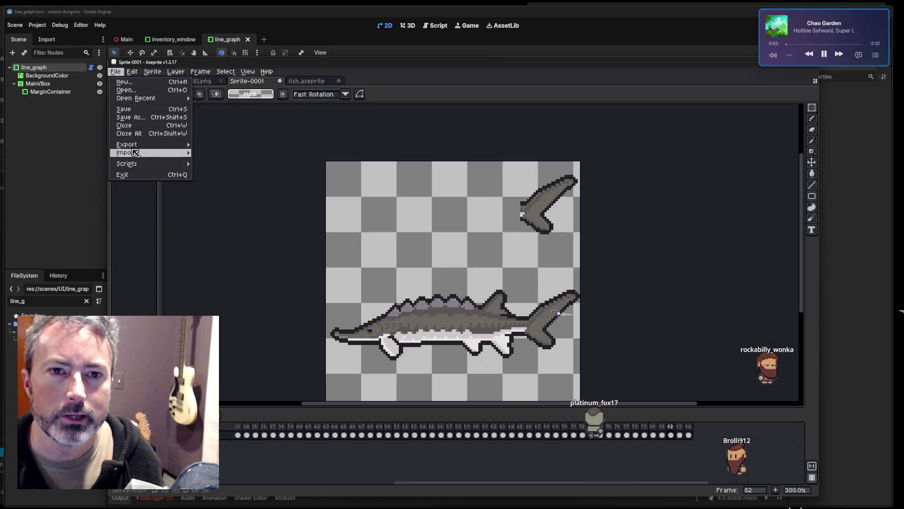
pyautogui.moveTo(137, 144)
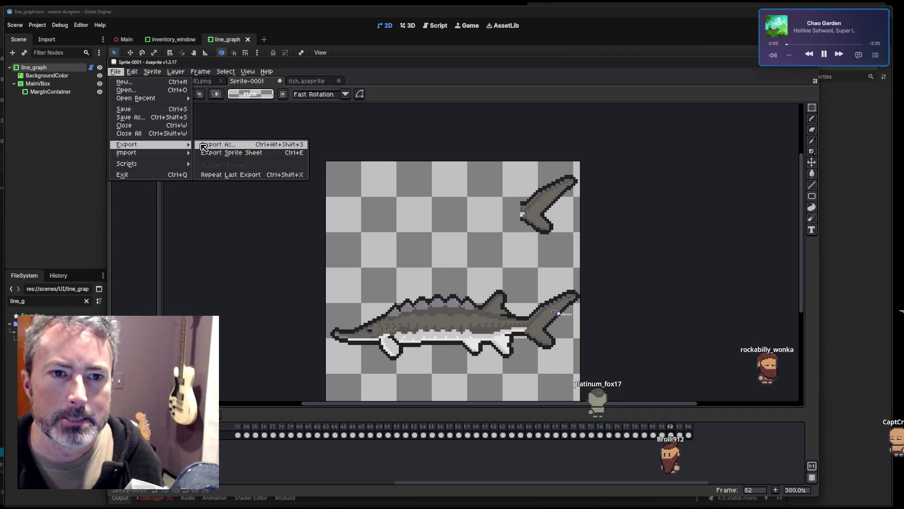
pyautogui.click(204, 145)
pyautogui.click(318, 105)
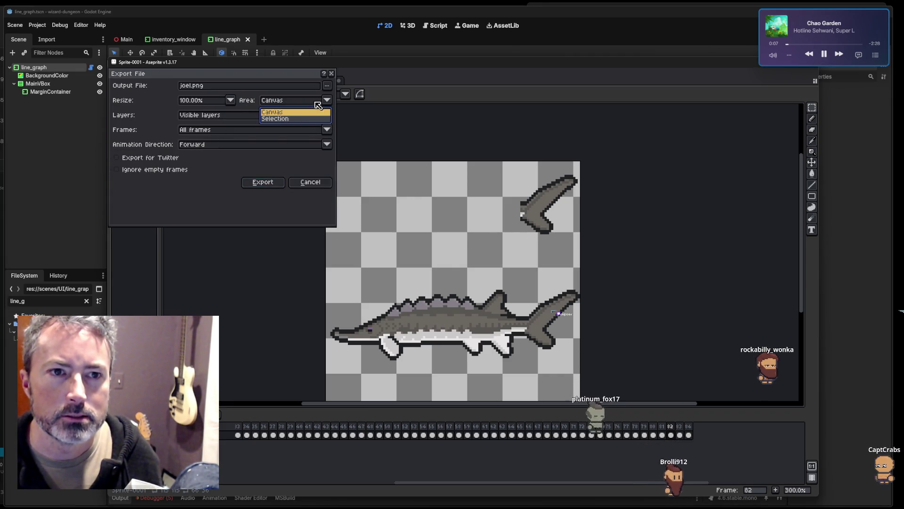
pyautogui.click(292, 119)
pyautogui.click(310, 182)
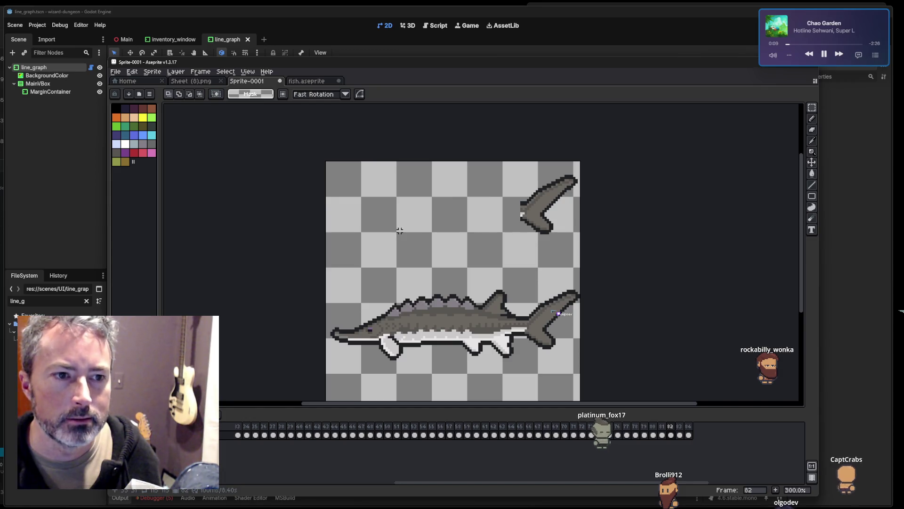
pyautogui.moveTo(399, 230); pyautogui.dragTo(318, 162)
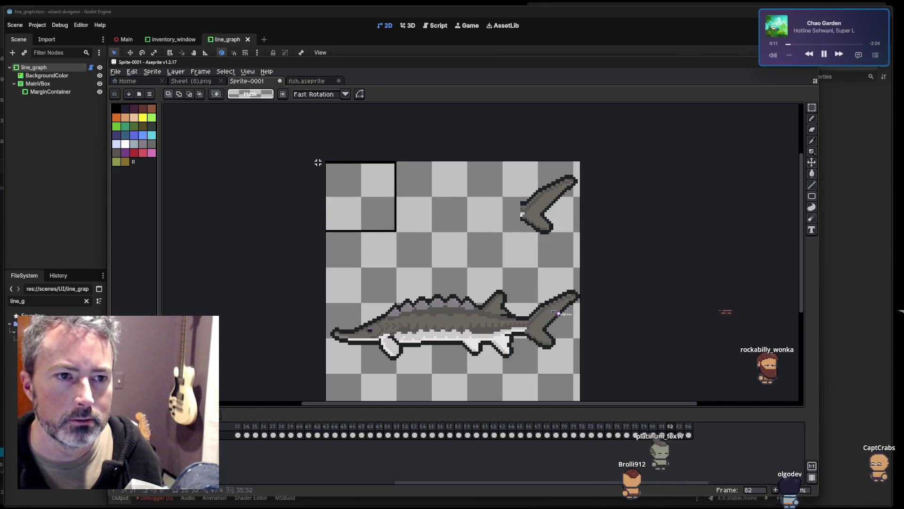
# In Export As, set Resize to 400% and Area to Selection.
pyautogui.click(116, 71)
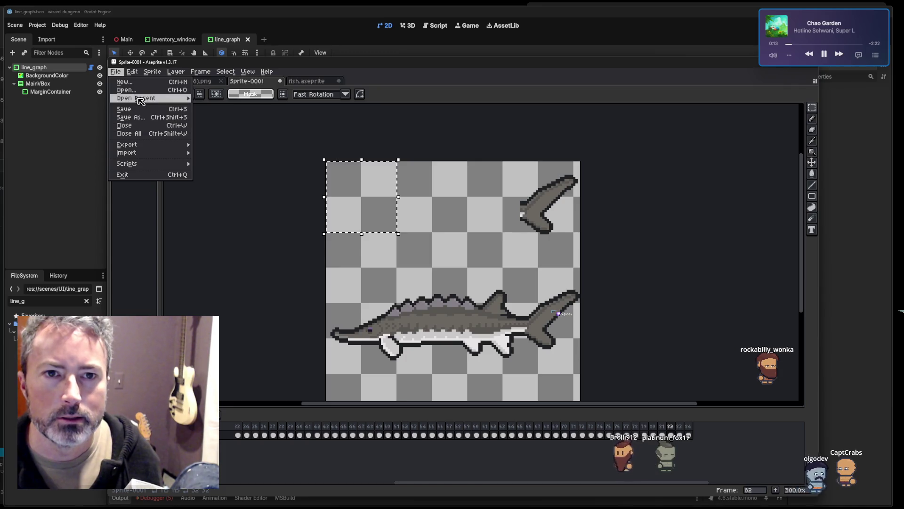
pyautogui.moveTo(138, 145)
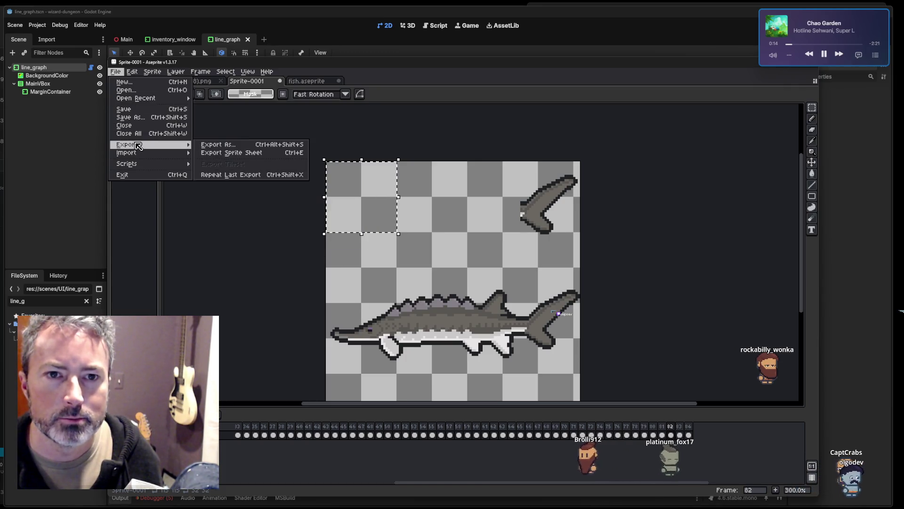
pyautogui.click(220, 147)
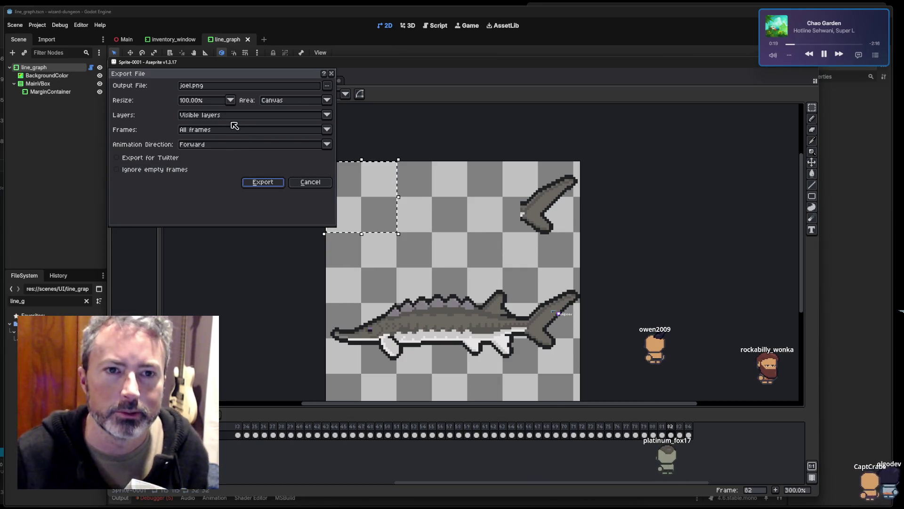
pyautogui.click(231, 100)
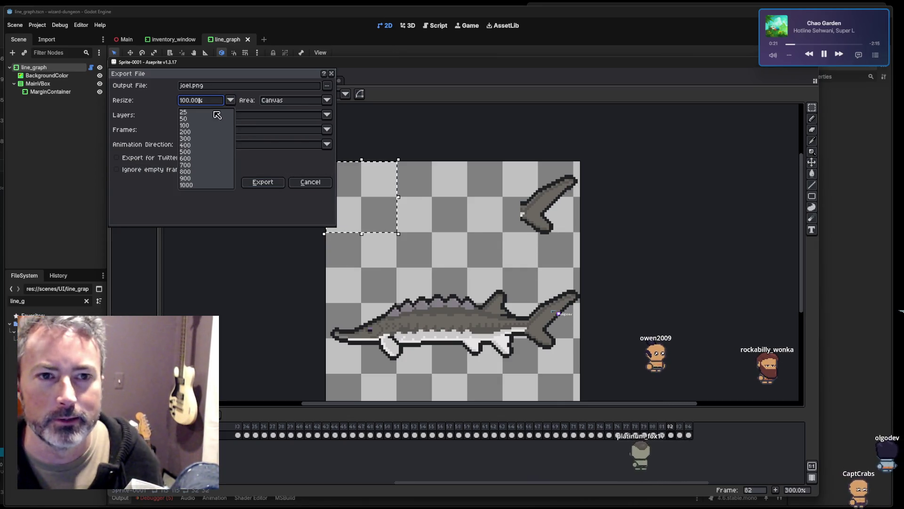
pyautogui.click(189, 145)
pyautogui.click(293, 100)
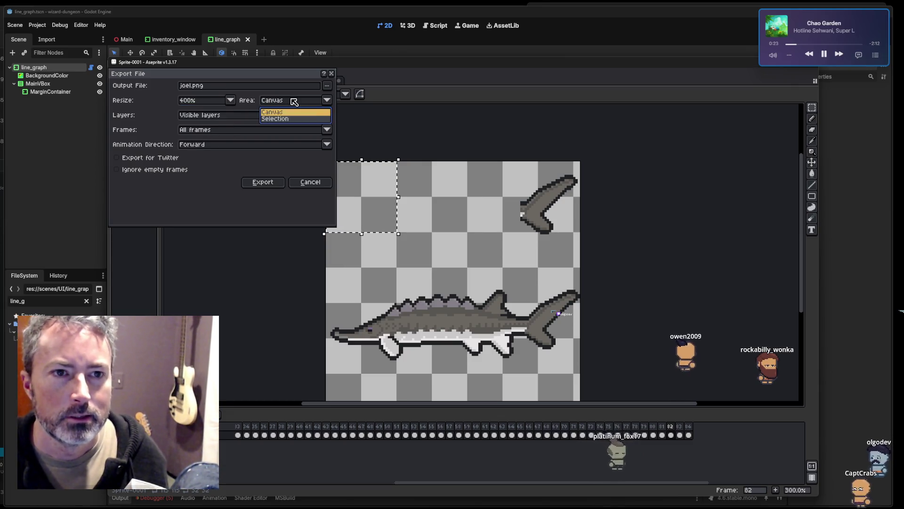
pyautogui.click(280, 119)
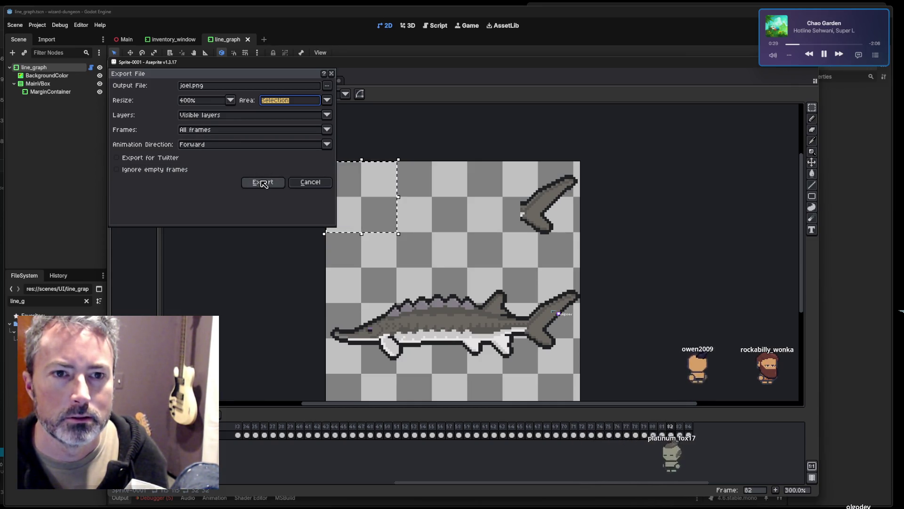
# Name the output joel112.png in the D:\twitch folder and start the export.
pyautogui.click(197, 87)
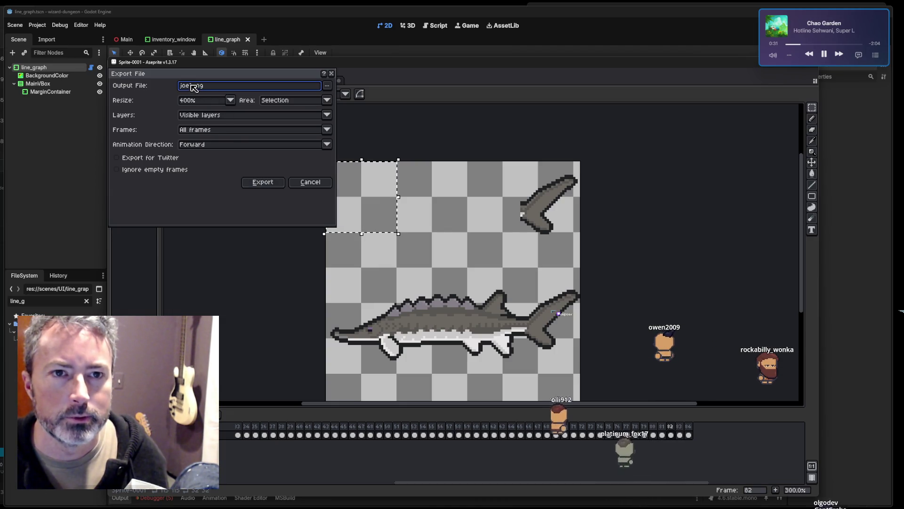
pyautogui.write('112l')
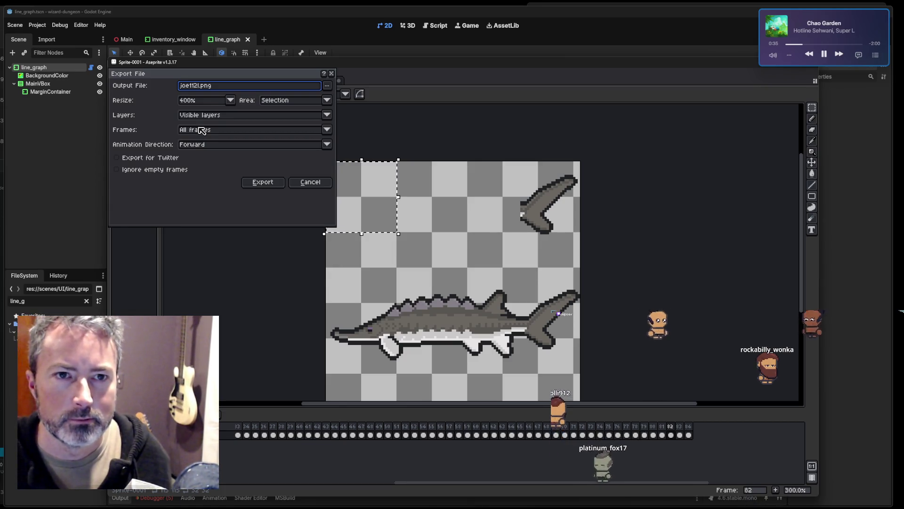
pyautogui.press('Left')
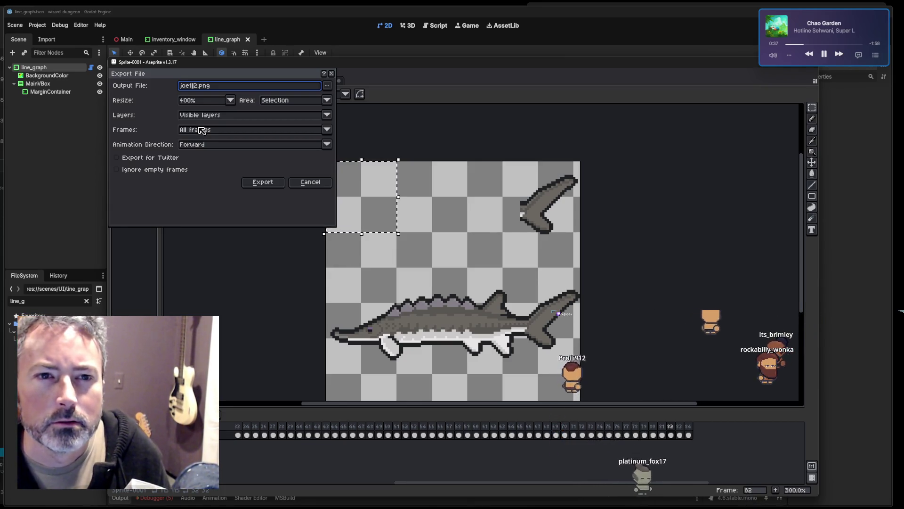
pyautogui.write('l')
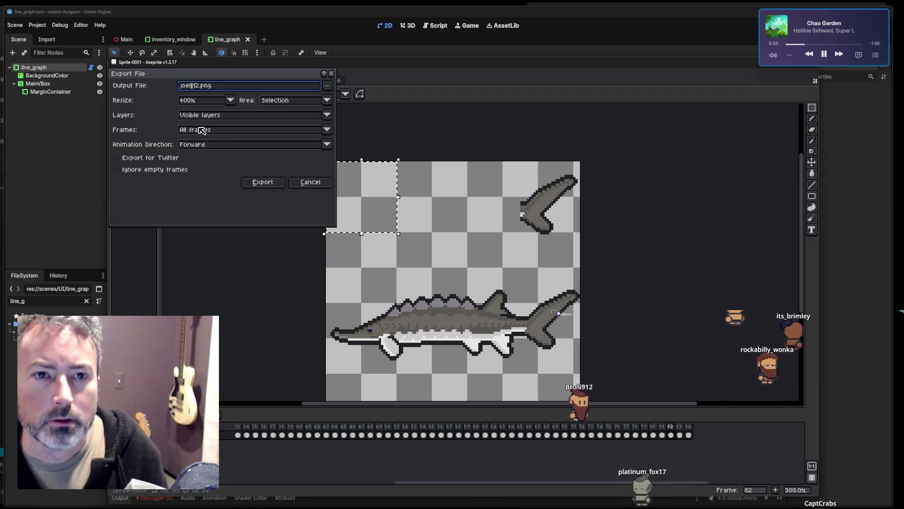
pyautogui.click(331, 86)
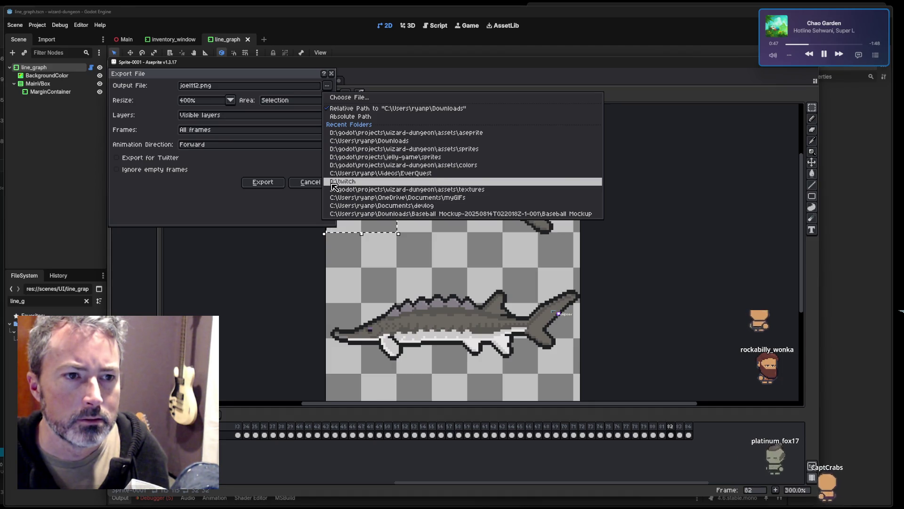
pyautogui.click(334, 186)
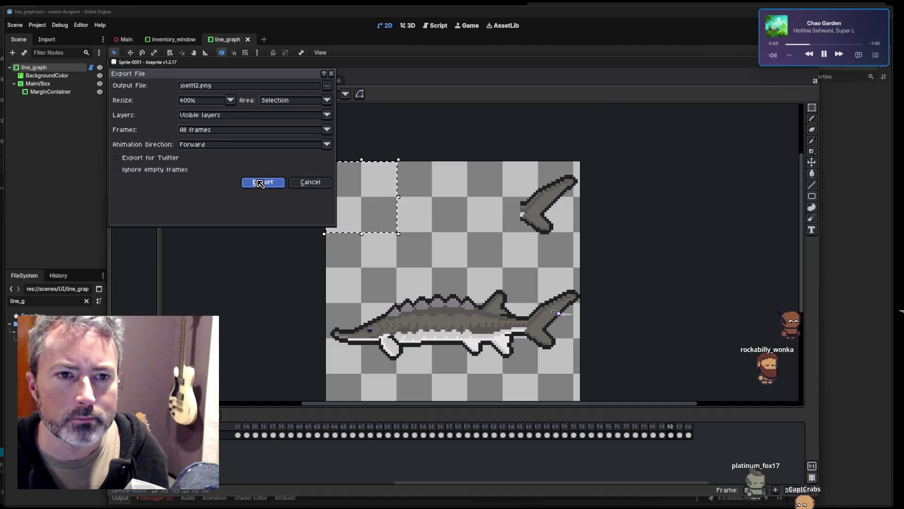
pyautogui.click(263, 182)
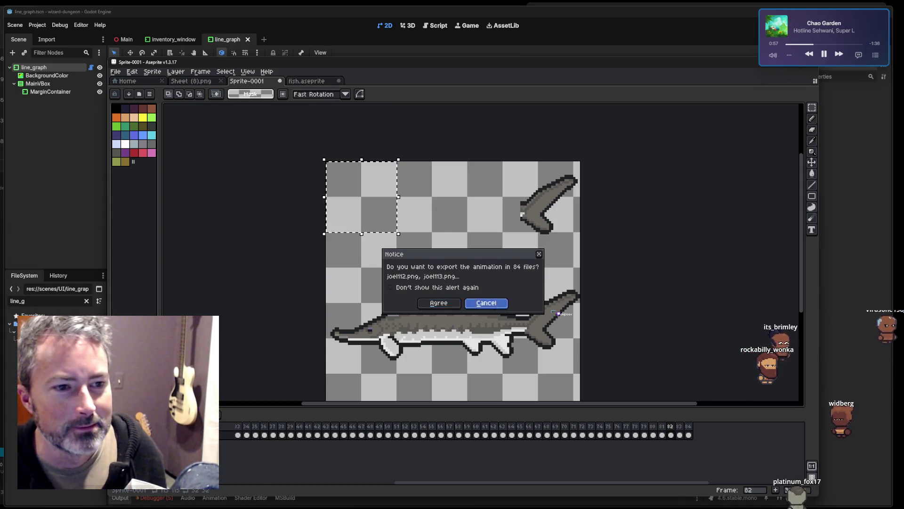
# Dismiss the 84-file prompt and reopen the export with Visible layers, All frames and Forward direction.
pyautogui.click(438, 303)
pyautogui.moveTo(136, 145)
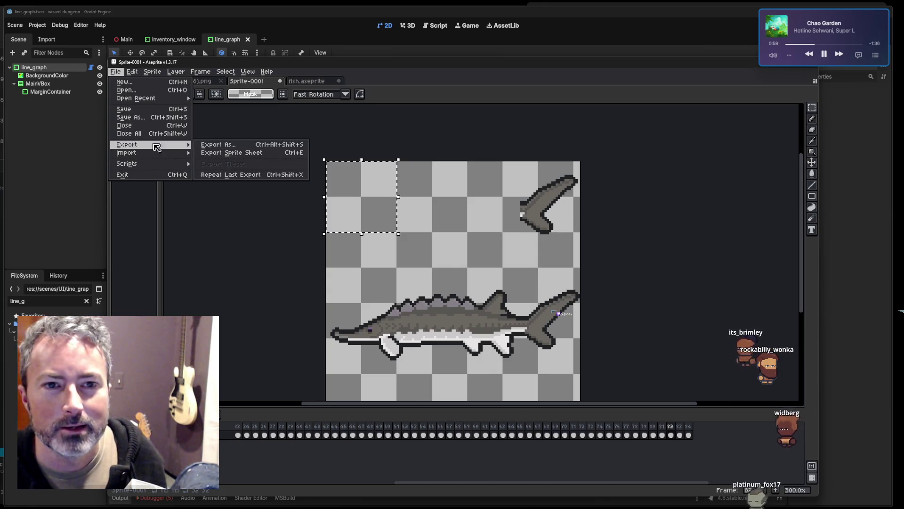
pyautogui.click(220, 145)
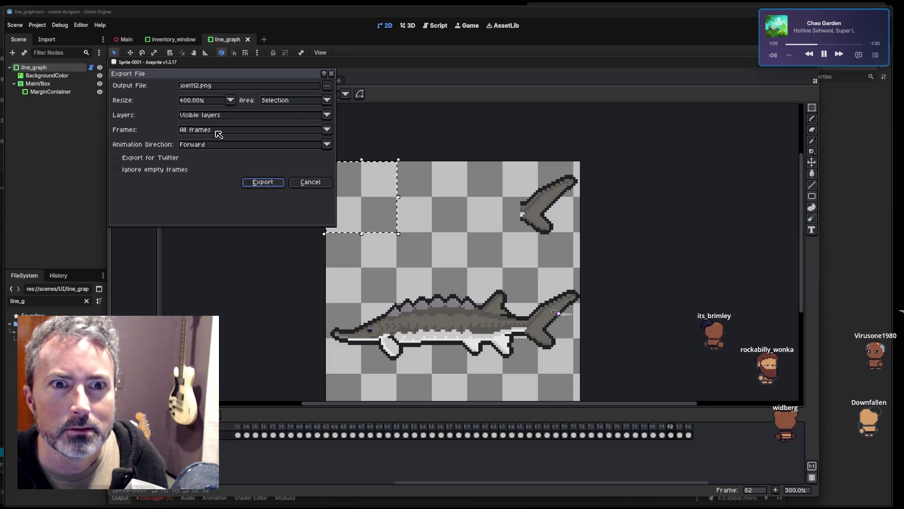
pyautogui.click(215, 118)
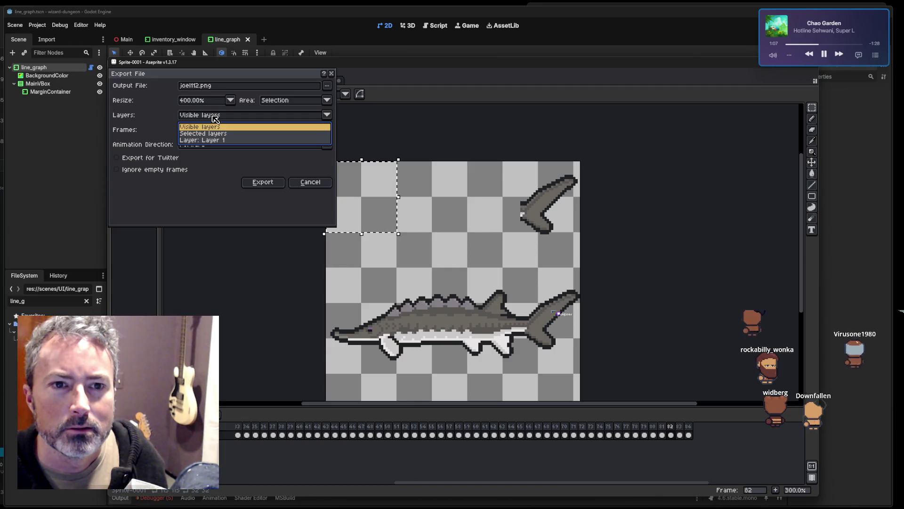
pyautogui.click(211, 127)
pyautogui.click(204, 131)
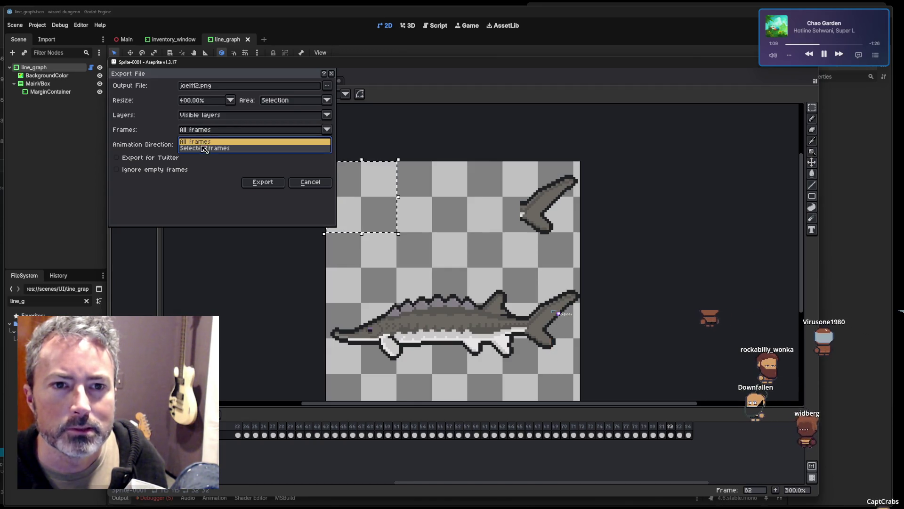
pyautogui.click(203, 141)
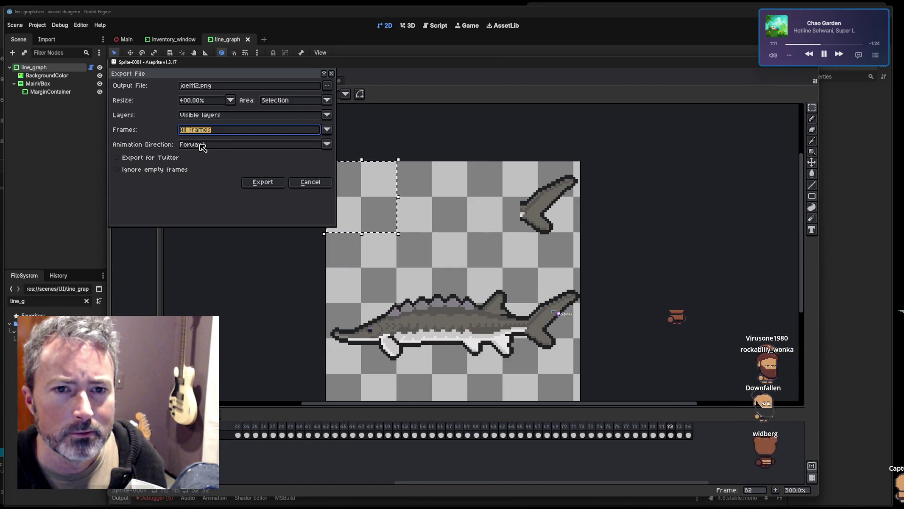
pyautogui.click(202, 146)
pyautogui.click(203, 148)
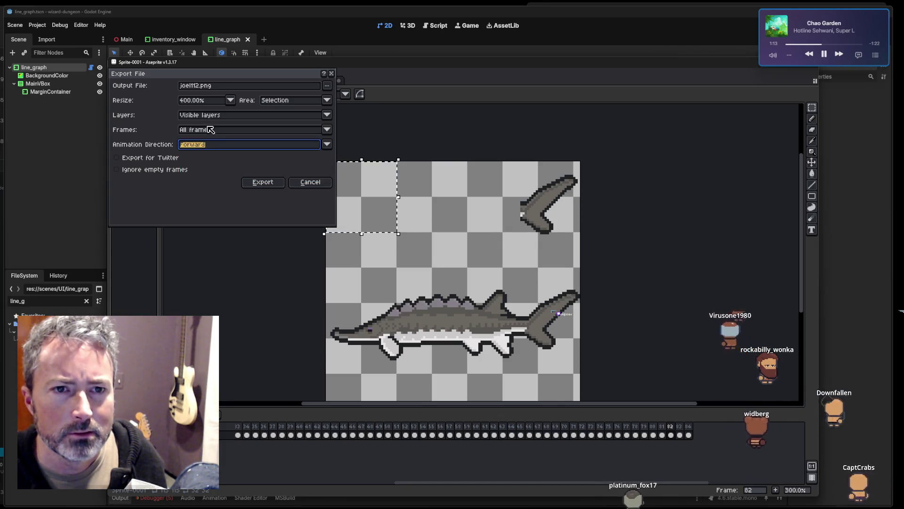
# Change the output file extension to joel112.gif and confirm the export.
pyautogui.click(283, 87)
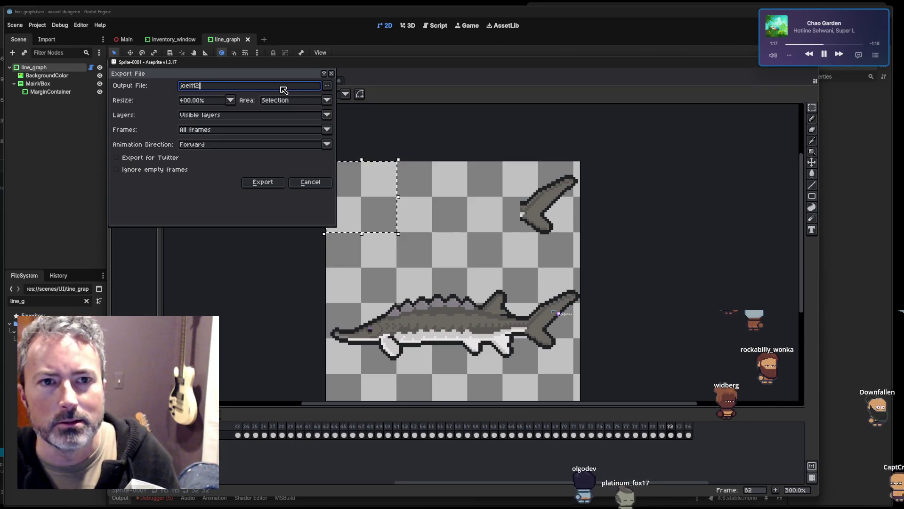
pyautogui.write('.gif')
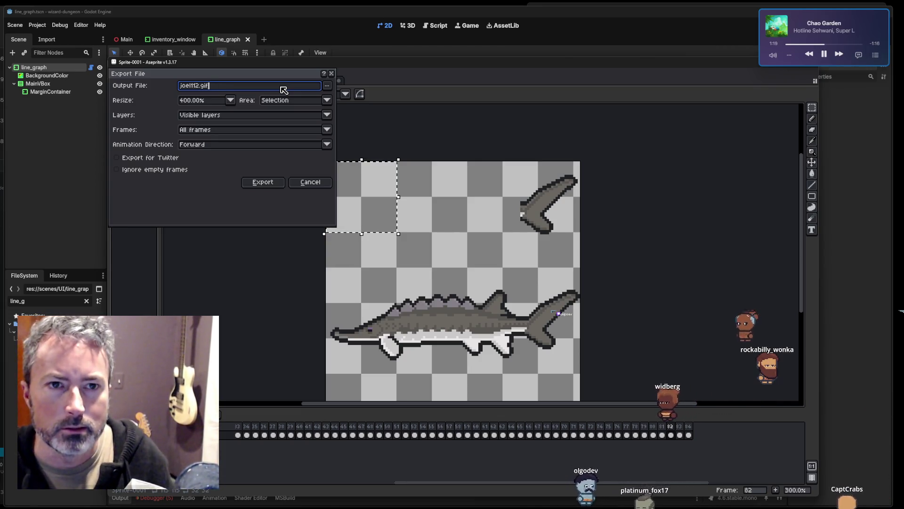
pyautogui.press('Return')
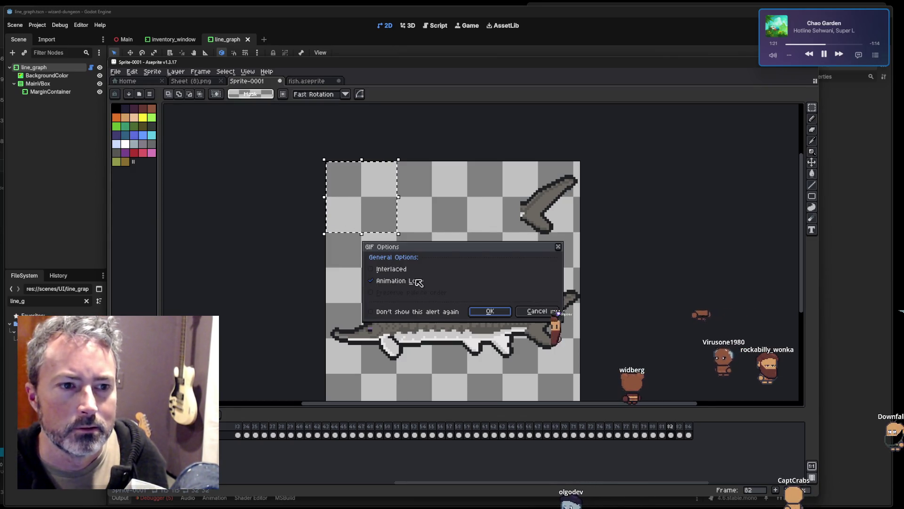
pyautogui.click(489, 310)
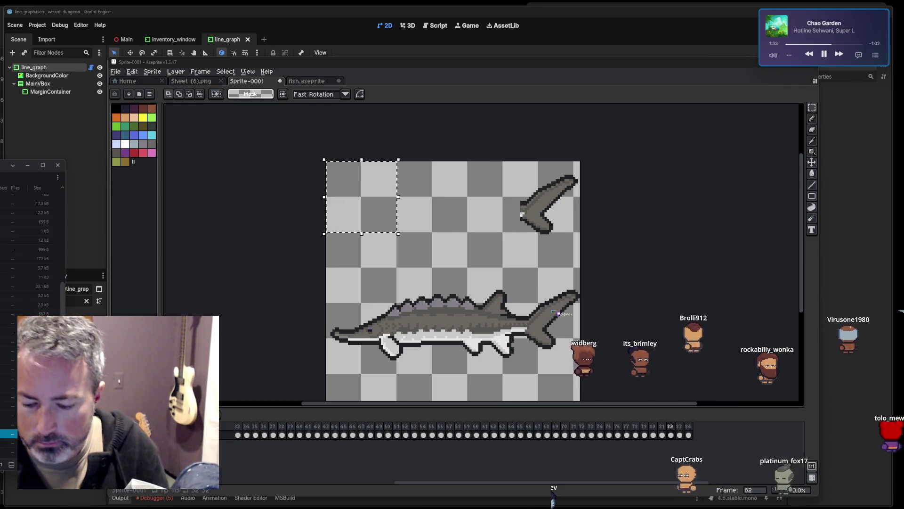
pyautogui.click(31, 208)
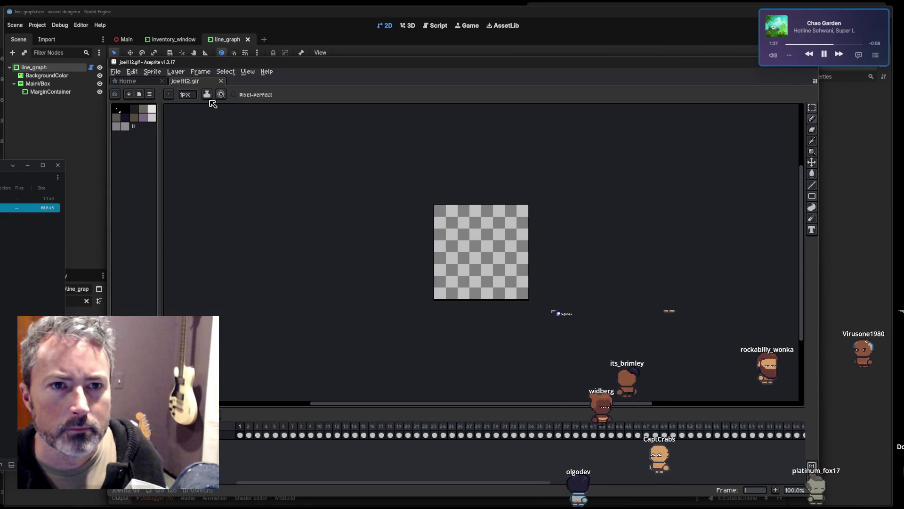
pyautogui.write('31')
# Play joel112.gif, then step through its first frames to check the fish entering from the right.
pyautogui.press('Return')
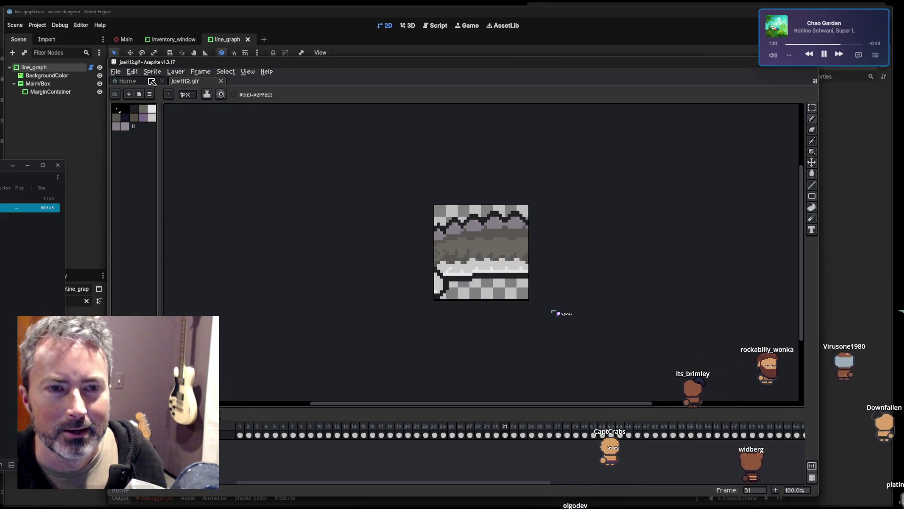
pyautogui.click(243, 426)
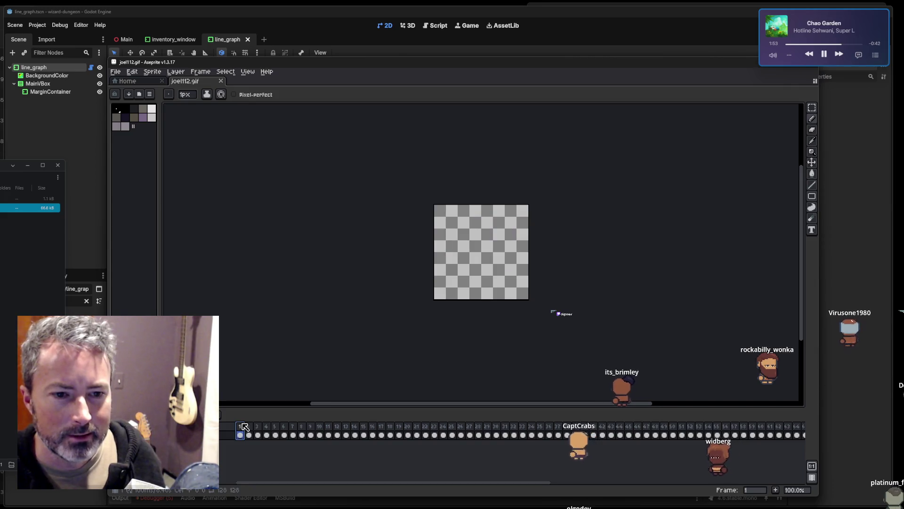
pyautogui.click(257, 426)
pyautogui.click(266, 426)
pyautogui.click(275, 426)
pyautogui.click(284, 427)
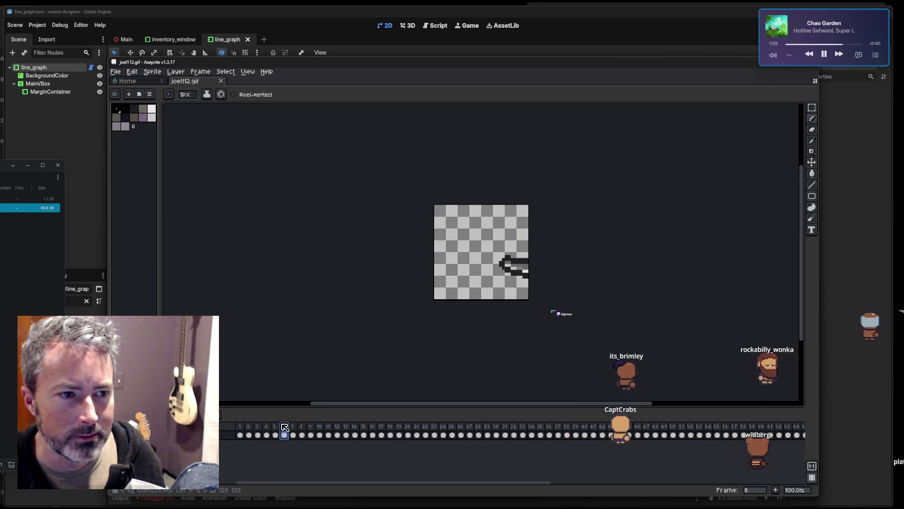
pyautogui.click(257, 426)
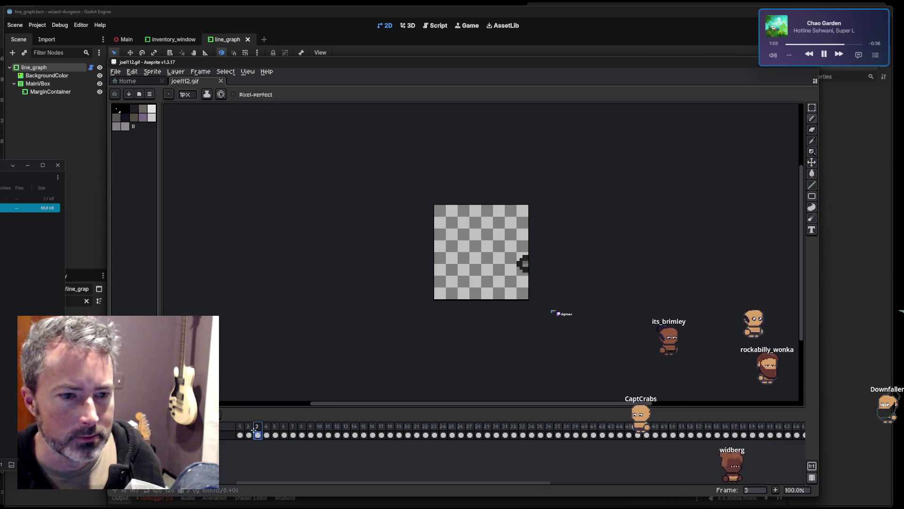
pyautogui.click(267, 426)
pyautogui.click(275, 426)
pyautogui.moveTo(284, 427); pyautogui.dragTo(293, 428)
# Paint-bucket the grey snout pixels white on frame 7 and save the GIF.
pyautogui.scroll(5, 518, 263)
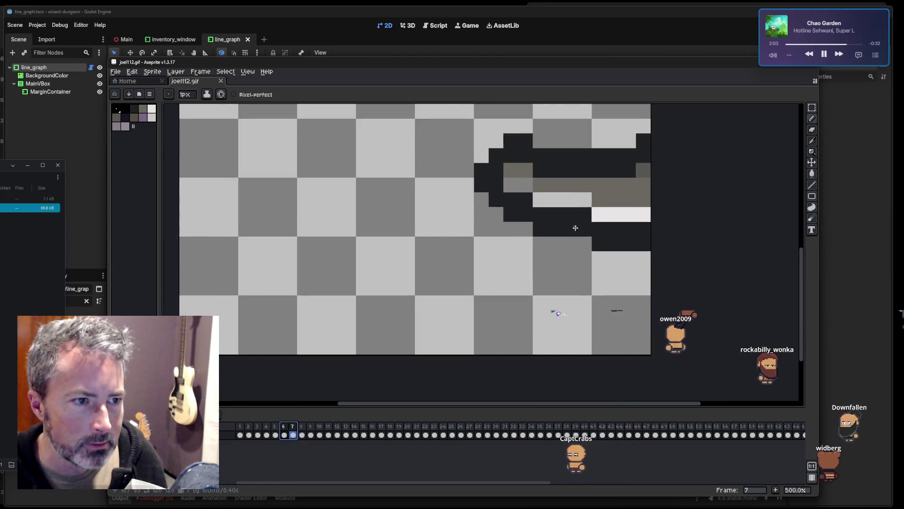
pyautogui.press('i')
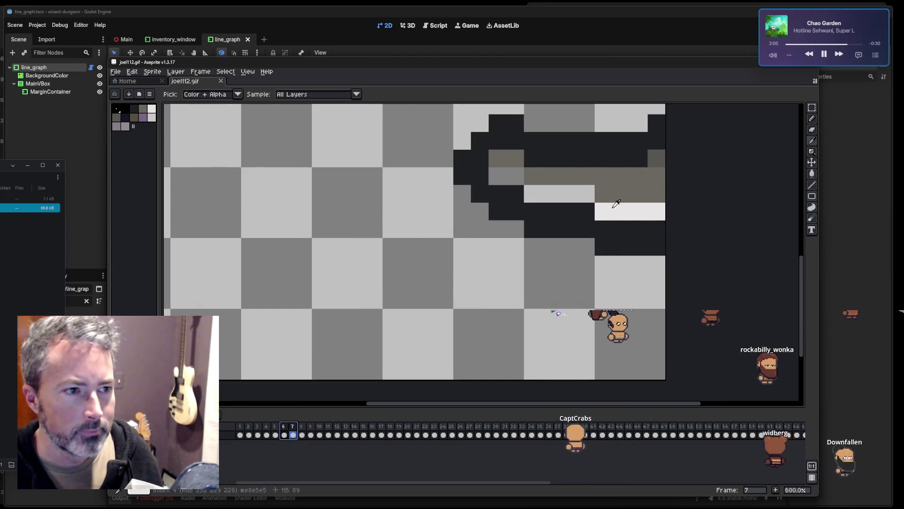
pyautogui.press('b')
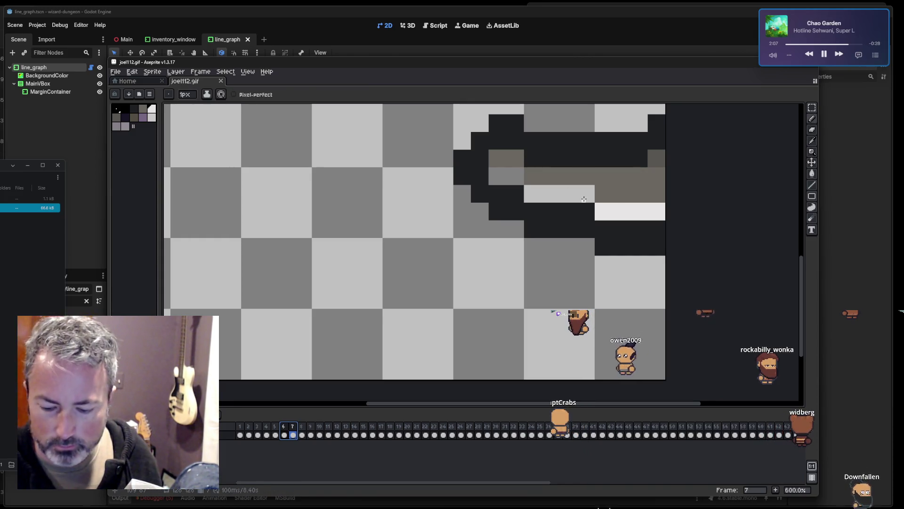
pyautogui.press('g')
pyautogui.click(583, 198)
pyautogui.click(502, 176)
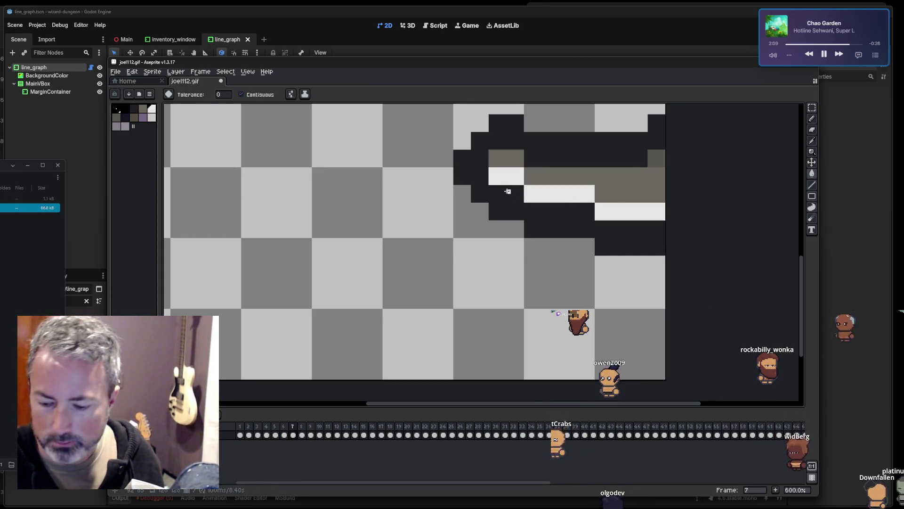
pyautogui.hotkey('ctrl', 's')
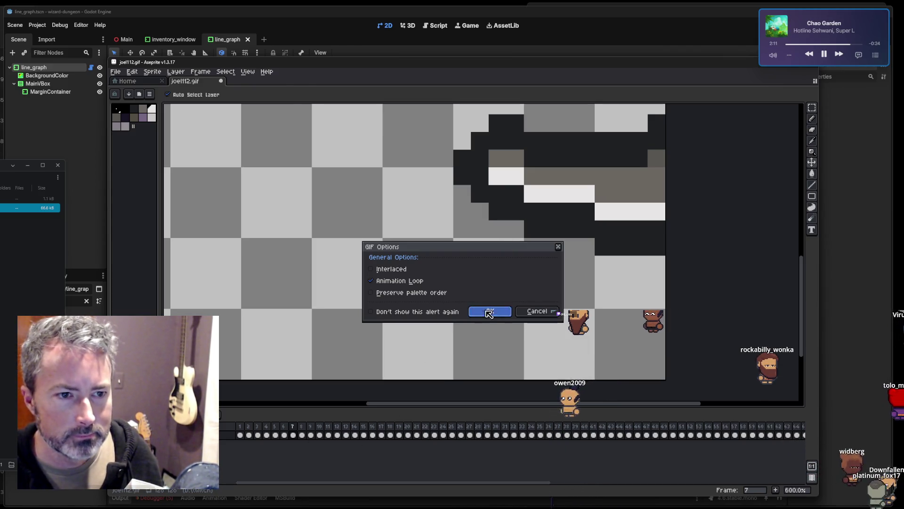
pyautogui.click(490, 311)
# On frame 3, fill the grey snout pixel white and save the GIF.
pyautogui.click(258, 434)
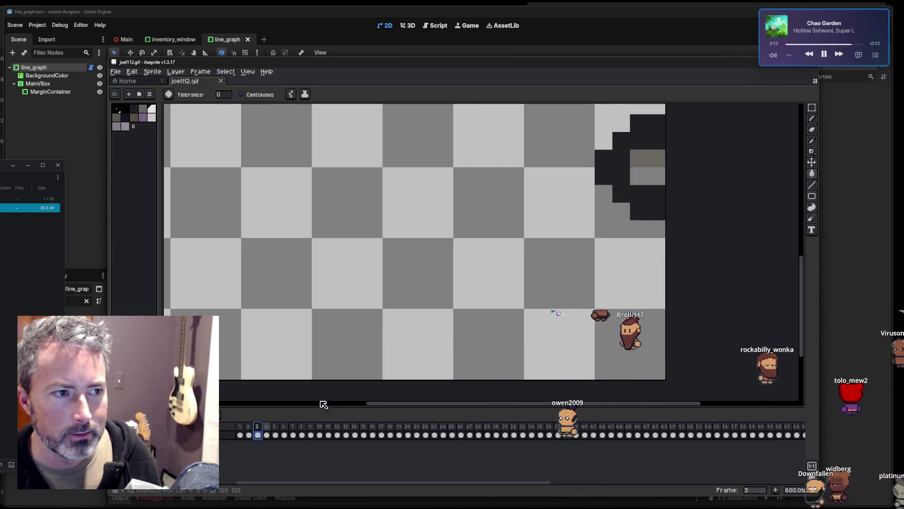
pyautogui.click(649, 177)
pyautogui.hotkey('ctrl', 's')
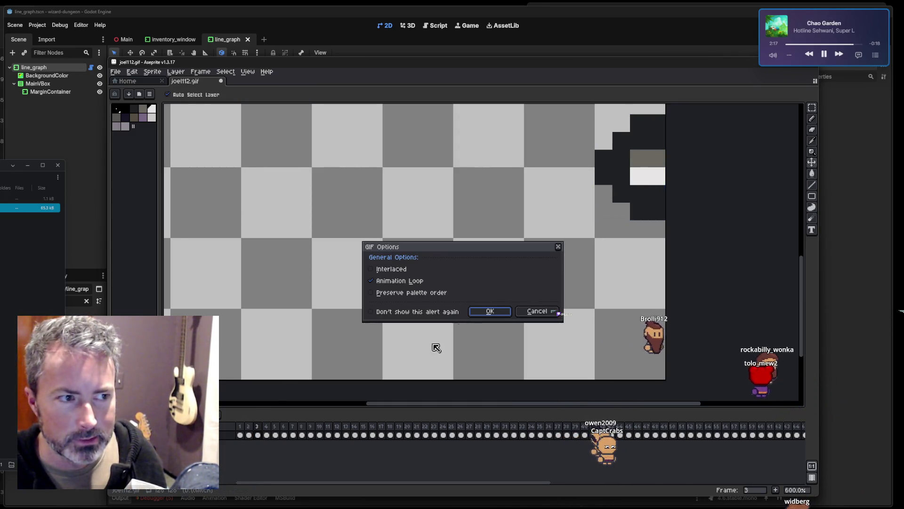
pyautogui.click(507, 306)
# Whiten the two grey snout pixels on frame 4 and save the GIF.
pyautogui.press('Right')
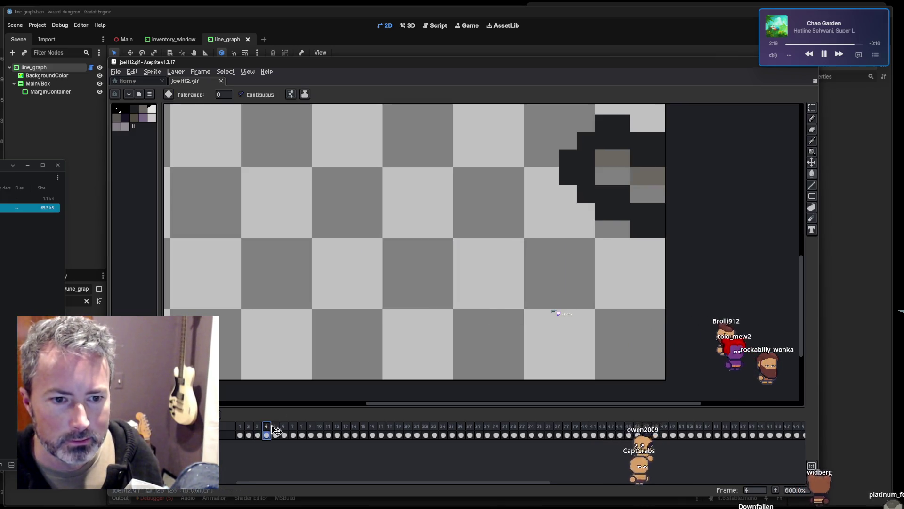
pyautogui.click(612, 176)
pyautogui.click(648, 193)
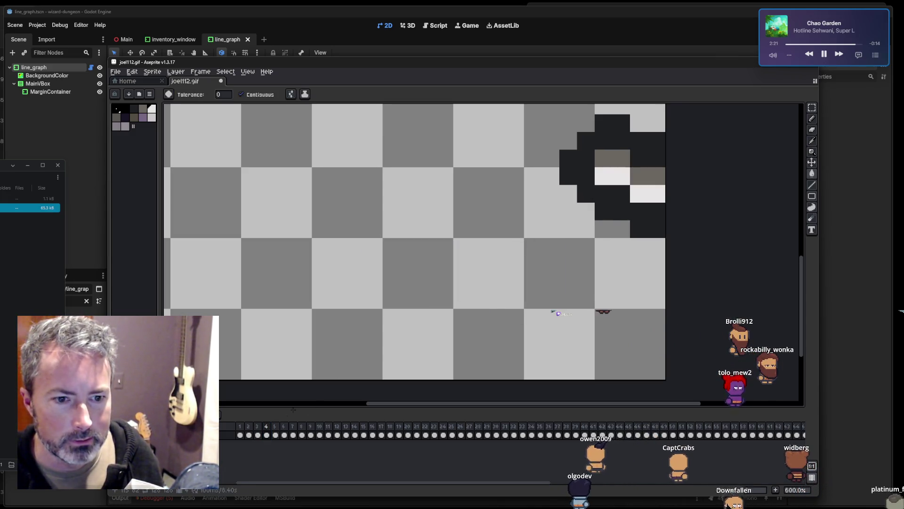
pyautogui.hotkey('ctrl', 's')
pyautogui.click(487, 311)
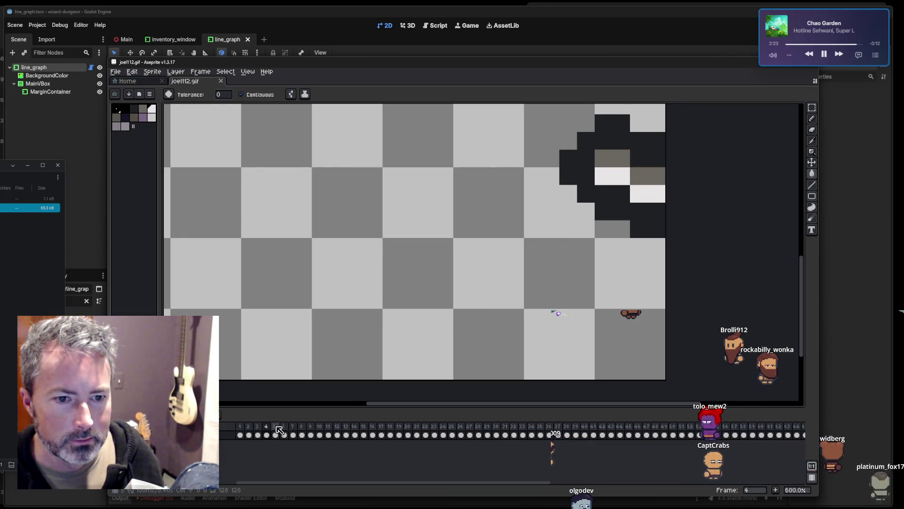
# Whiten the grey snout pixels on frame 5 and save the GIF again.
pyautogui.press('Right')
pyautogui.click(620, 191)
pyautogui.click(584, 177)
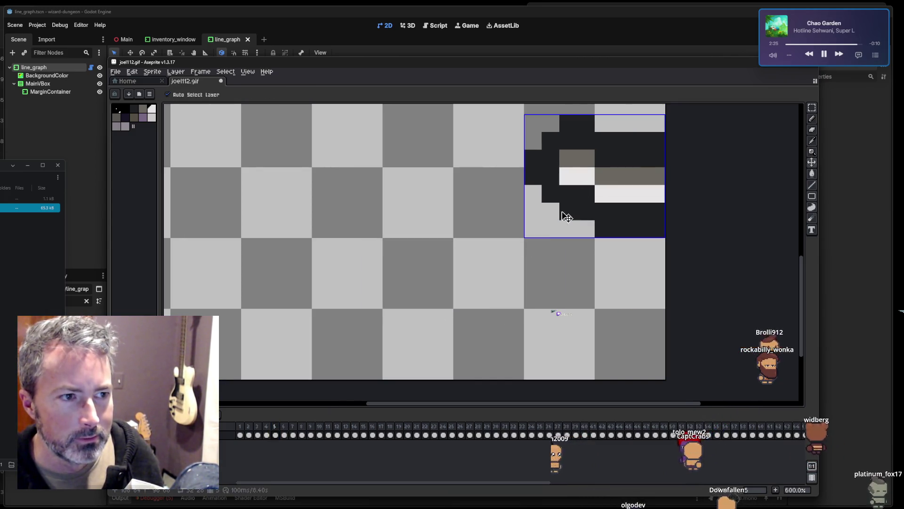
pyautogui.hotkey('ctrl', 's')
pyautogui.click(490, 310)
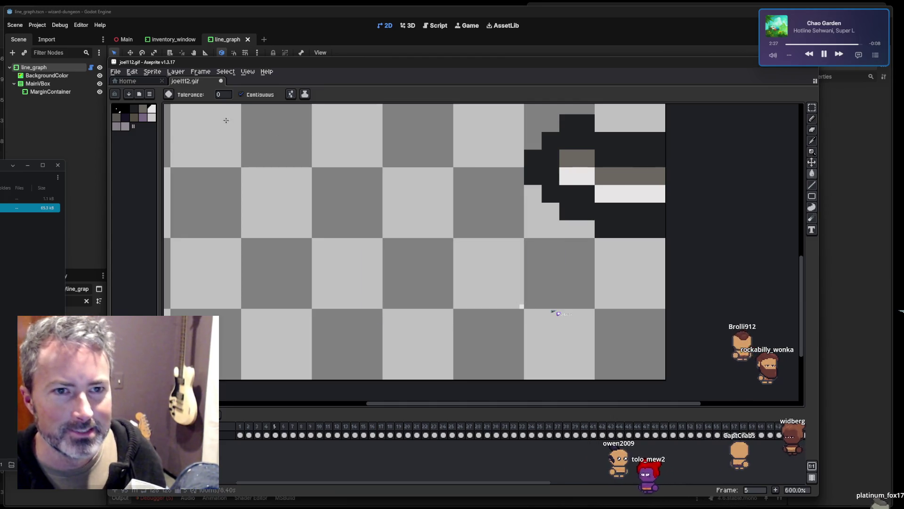
pyautogui.moveTo(696, 70); pyautogui.dragTo(630, 99)
# Close joel112.gif without saving and go to frame 3 of Sprite-0001.
pyautogui.hotkey('ctrl', 'q')
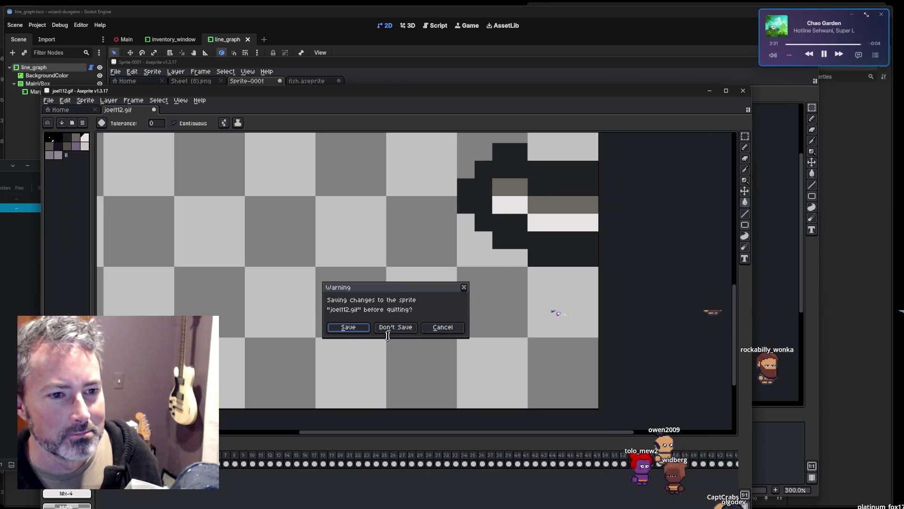
pyautogui.click(394, 329)
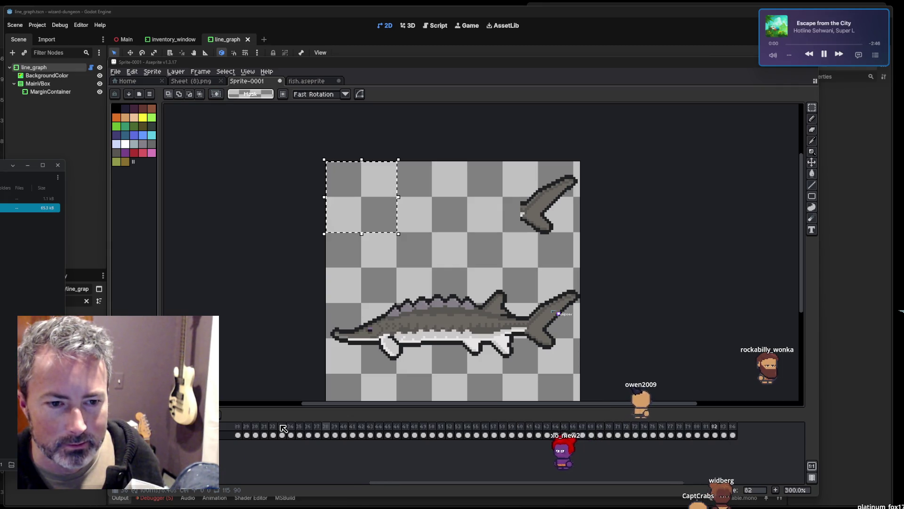
pyautogui.hscroll(-5, 338, 478)
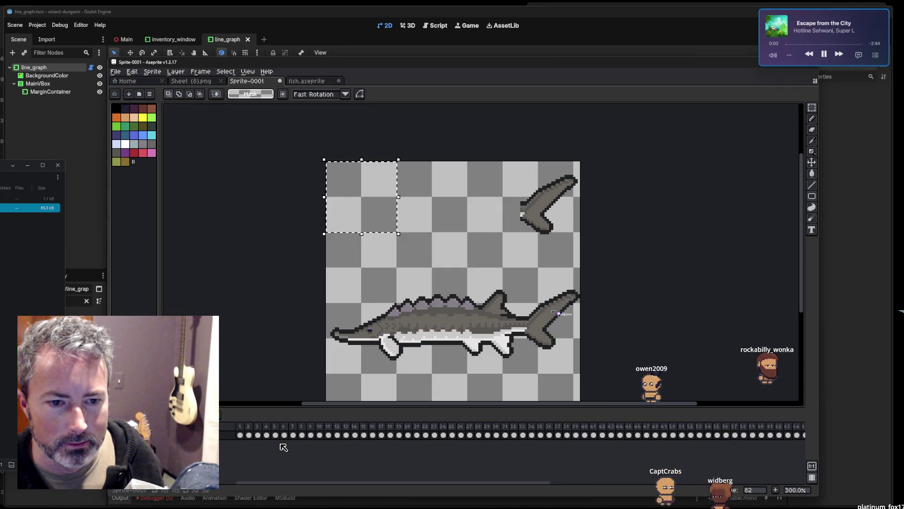
pyautogui.click(249, 426)
pyautogui.scroll(7, 392, 197)
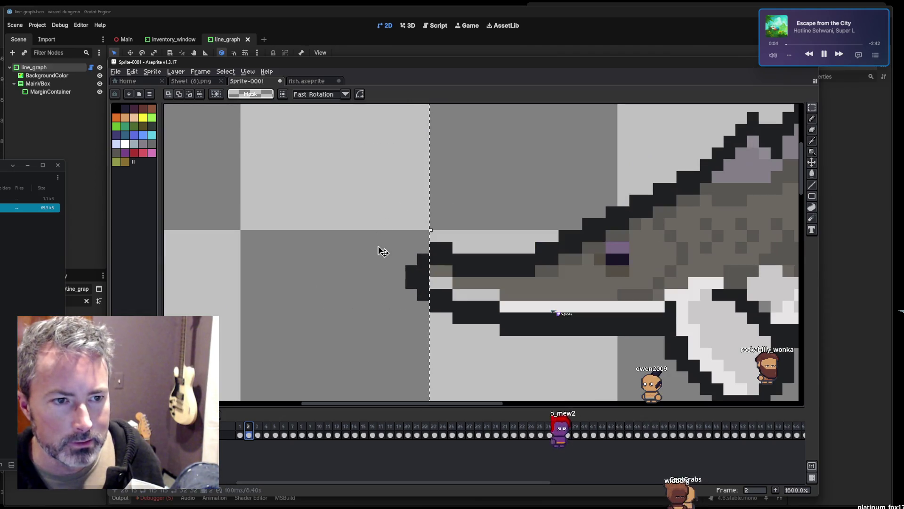
pyautogui.hscroll(-3, 542, 242)
pyautogui.scroll(-1, 529, 252)
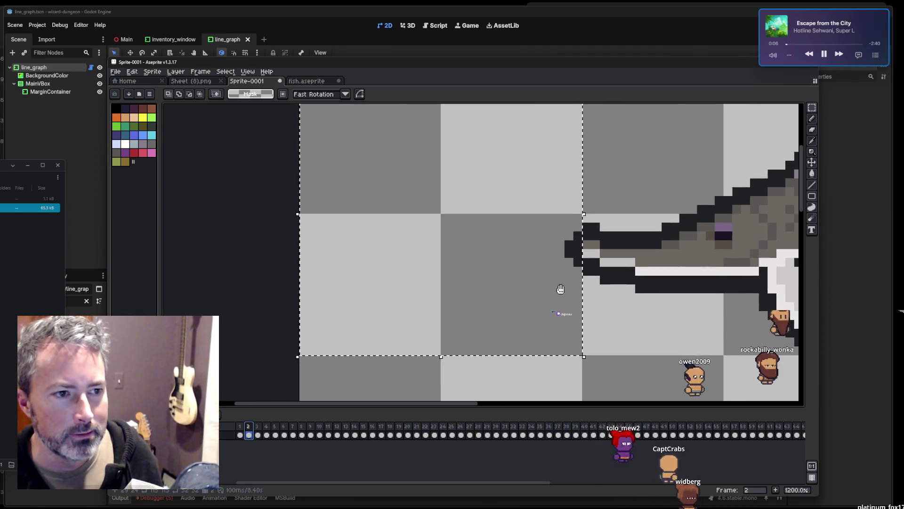
pyautogui.click(258, 434)
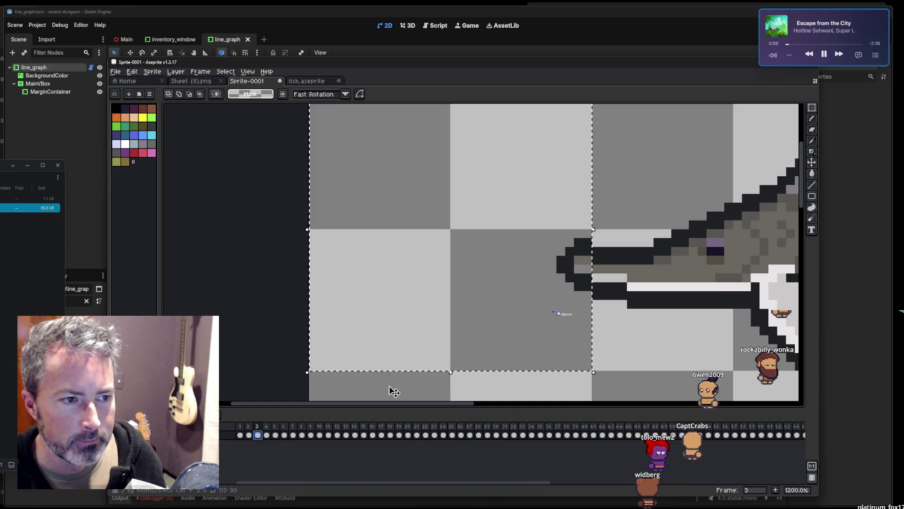
# Fill the grey snout pixel white on frame 3, then cancel the save prompt.
pyautogui.press('i')
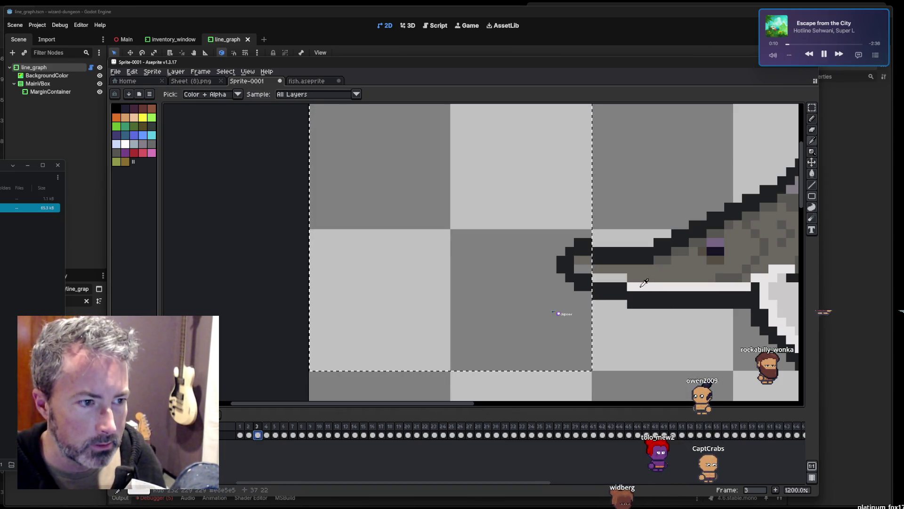
pyautogui.press('g')
pyautogui.click(583, 269)
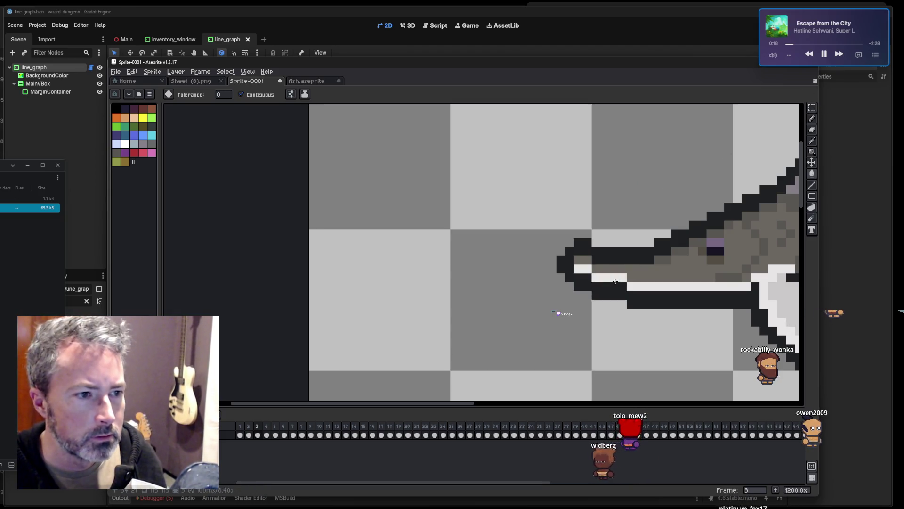
pyautogui.press('v')
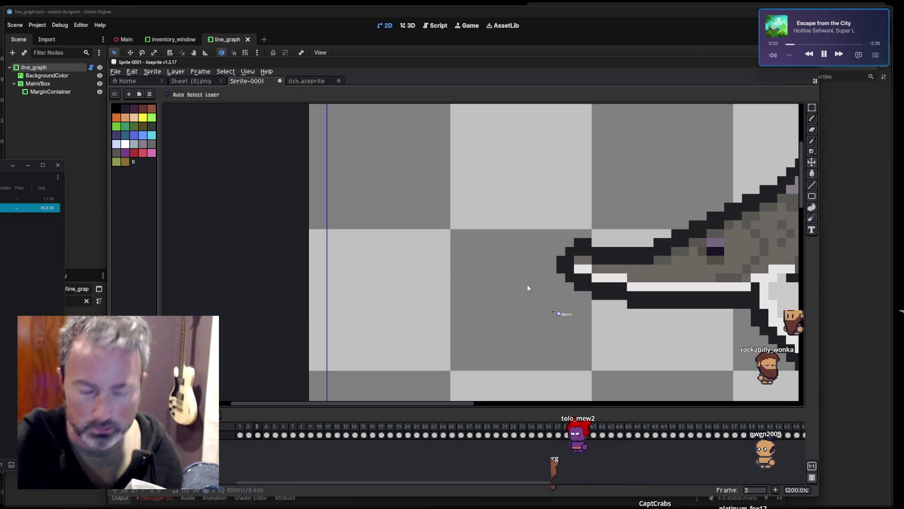
pyautogui.hotkey('ctrl', 's')
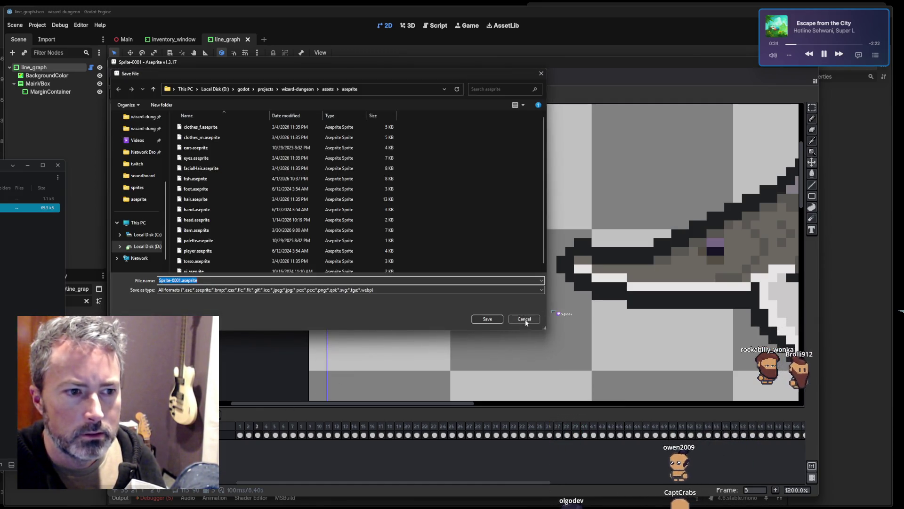
pyautogui.click(524, 319)
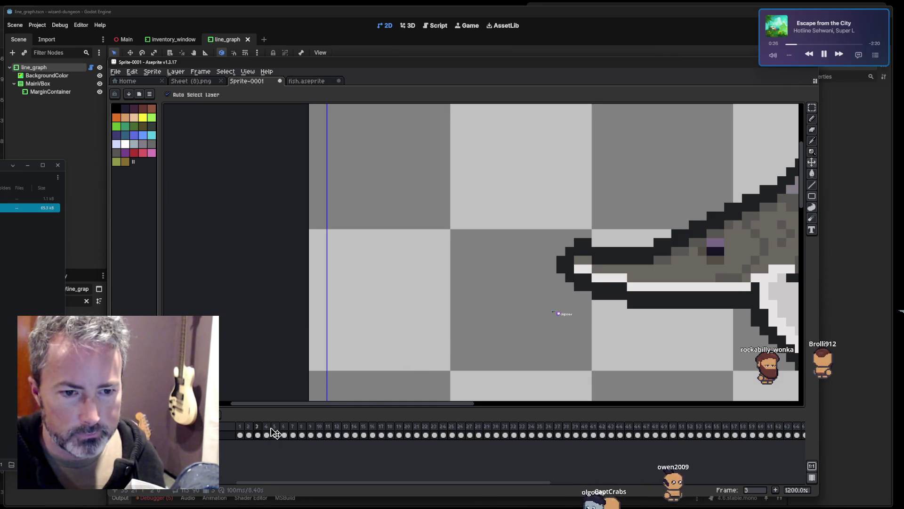
pyautogui.click(267, 432)
# Step through frames 3–11, filling the grey snout strip white on frames 9 and 11.
pyautogui.click(260, 432)
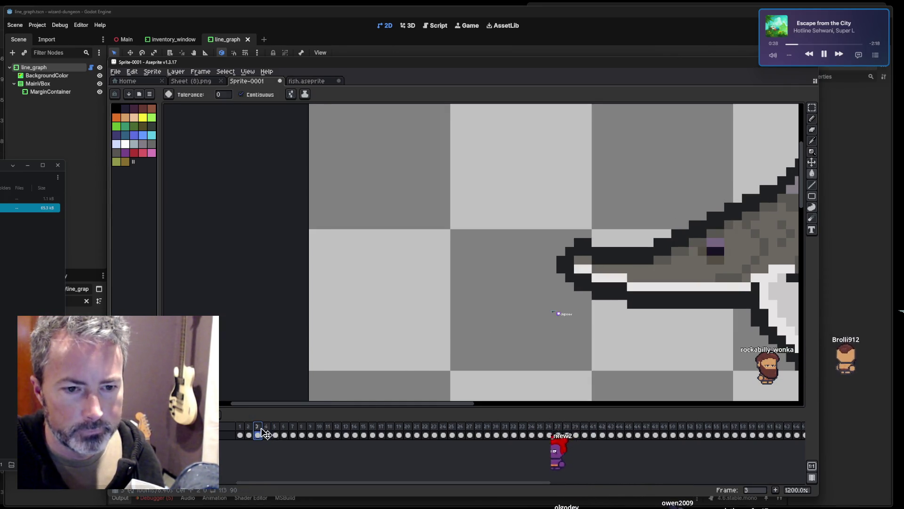
pyautogui.click(267, 433)
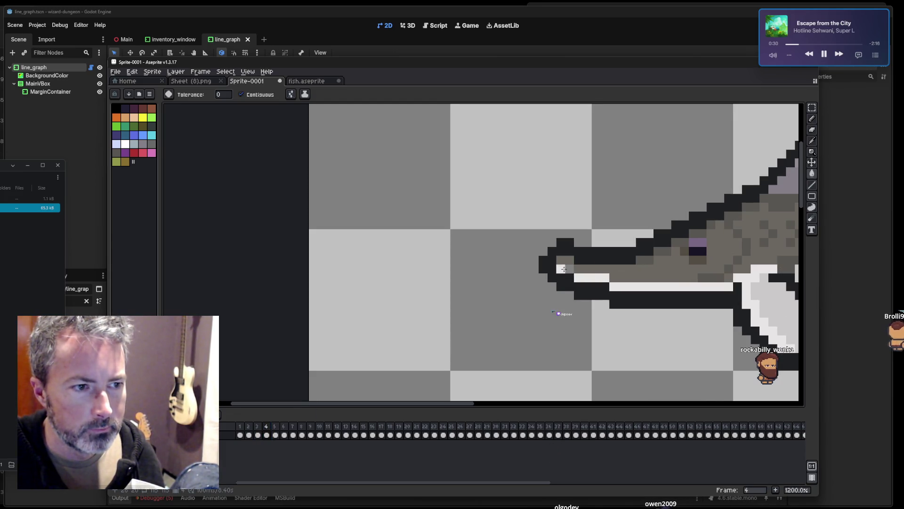
pyautogui.click(277, 433)
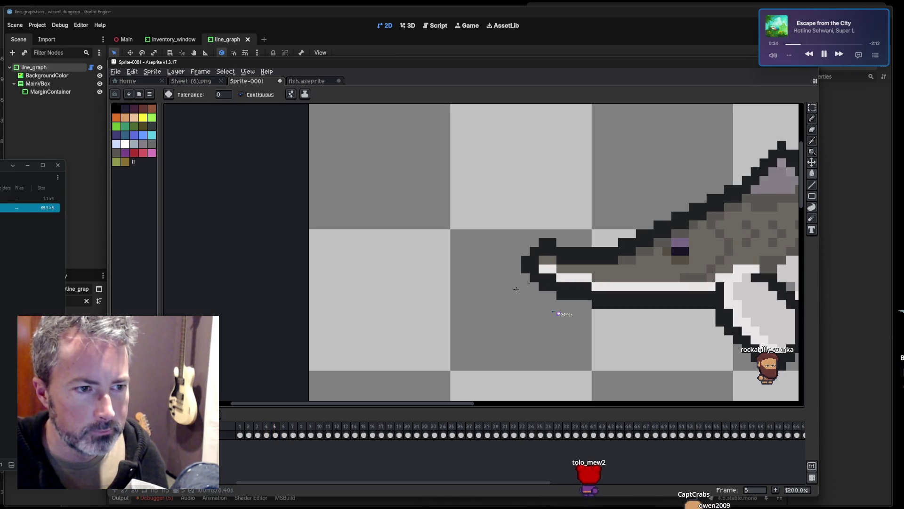
pyautogui.press('Right')
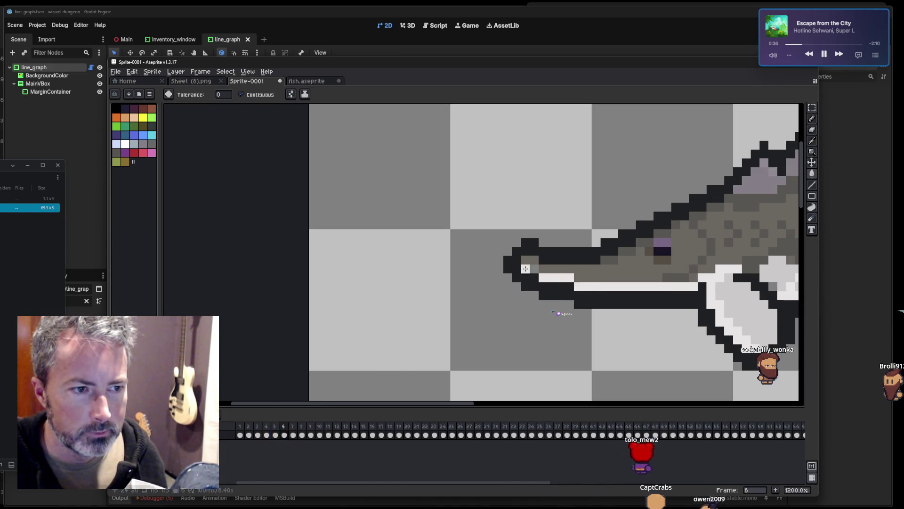
pyautogui.click(297, 426)
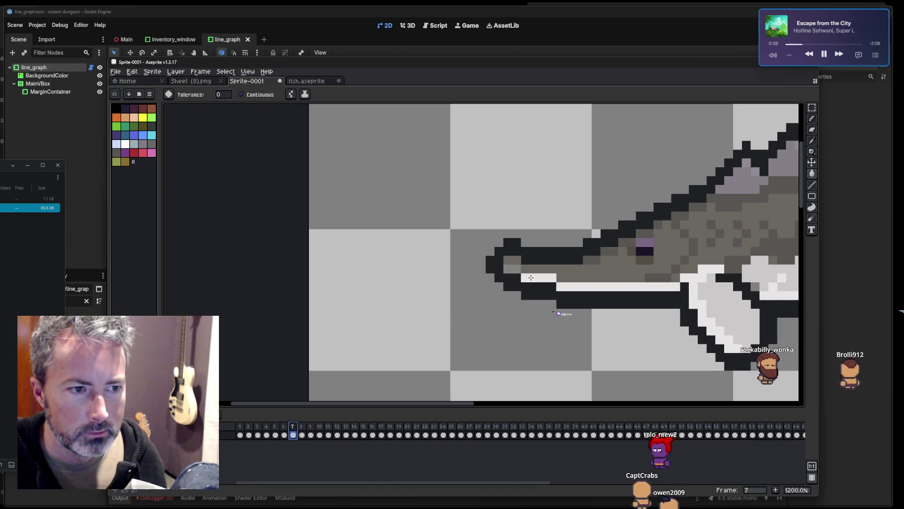
pyautogui.press('Right')
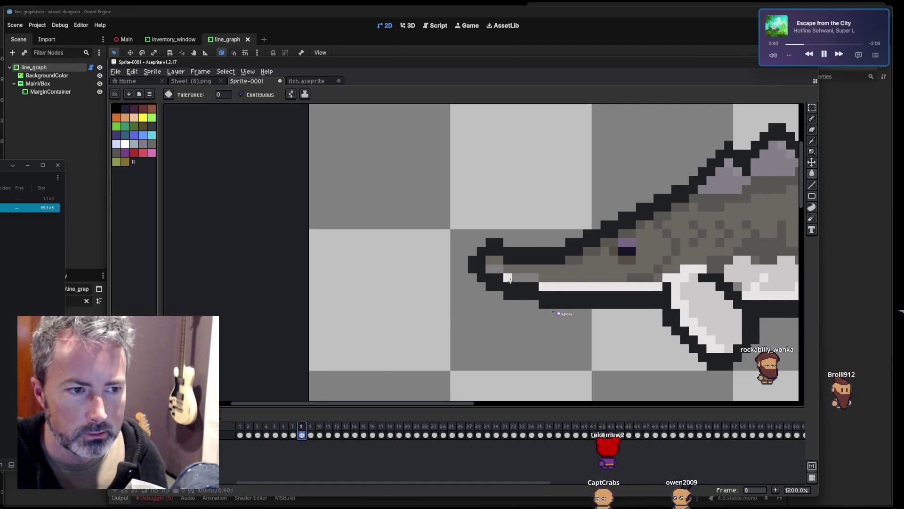
pyautogui.click(311, 433)
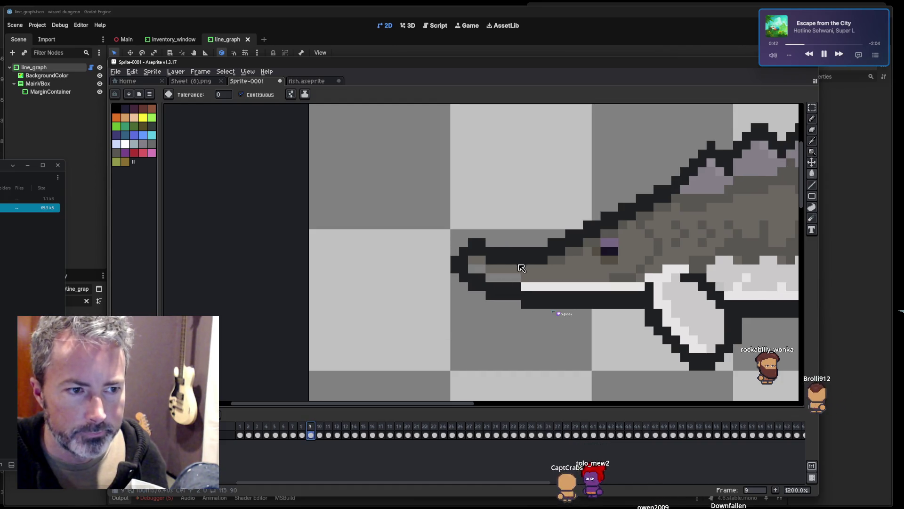
pyautogui.click(500, 277)
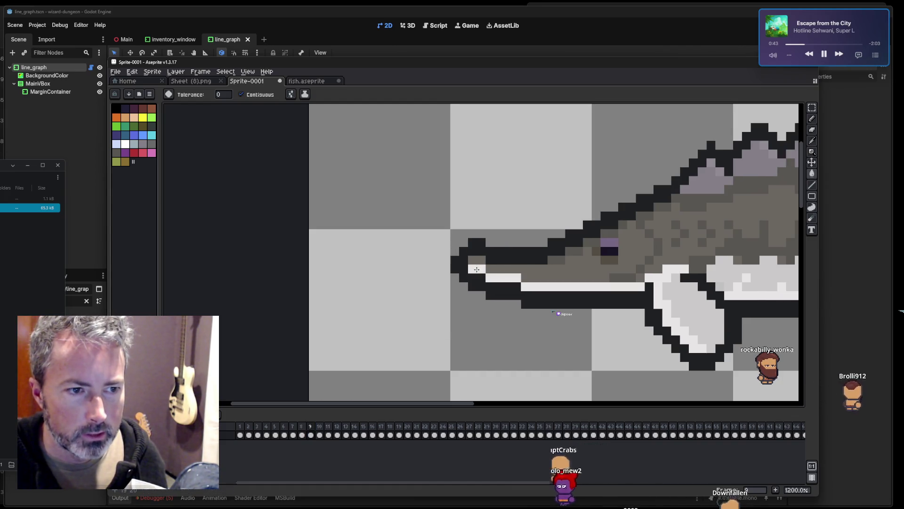
pyautogui.click(322, 432)
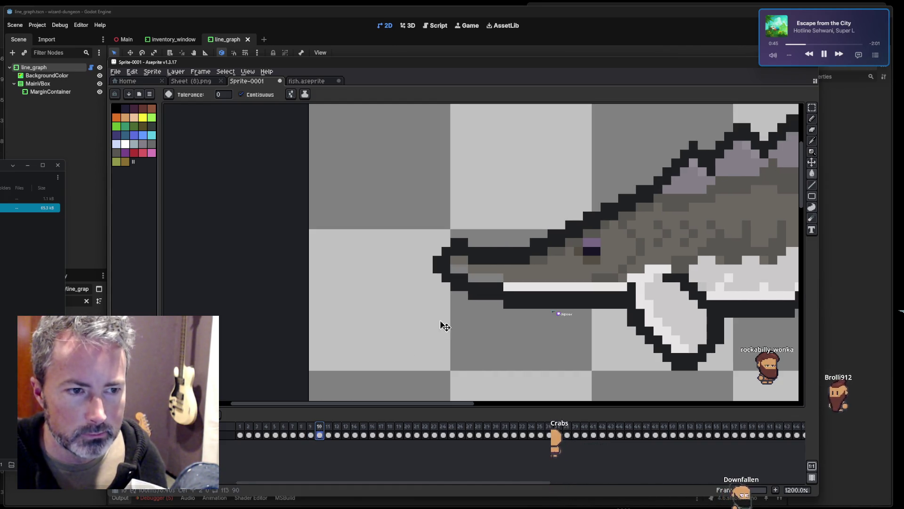
pyautogui.click(330, 431)
pyautogui.click(467, 278)
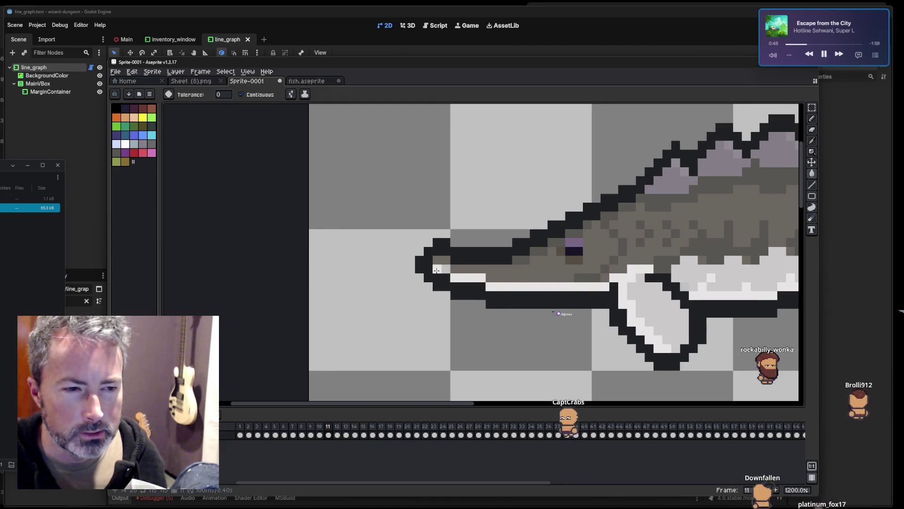
# Check frames 12 through 22, then start saving the sprite with Ctrl+S.
pyautogui.click(338, 433)
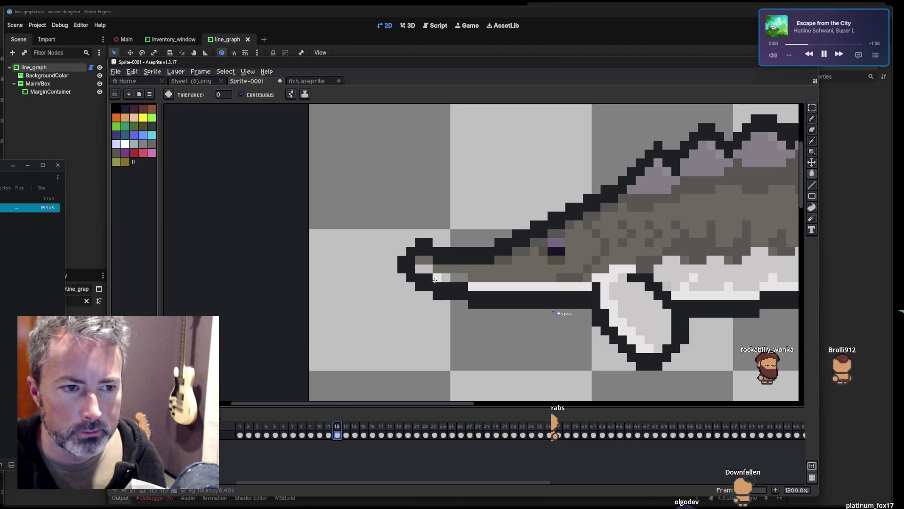
pyautogui.click(349, 431)
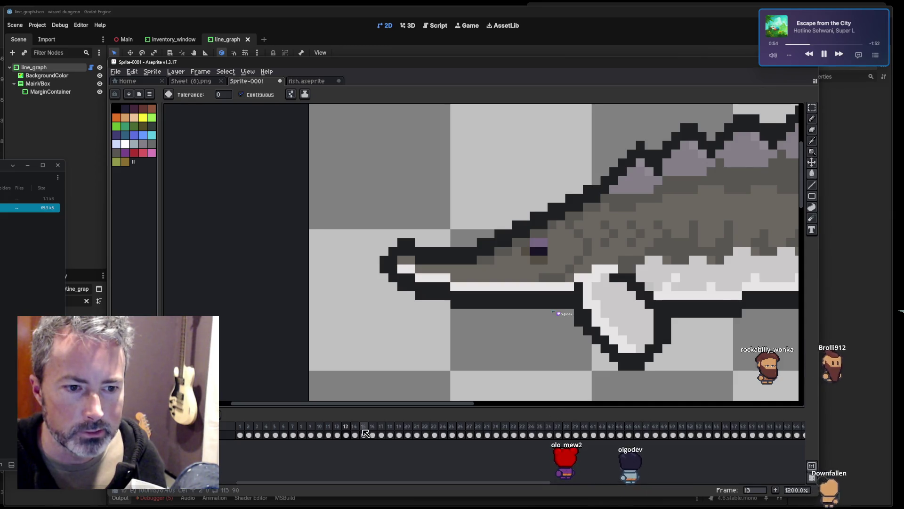
pyautogui.press('.')
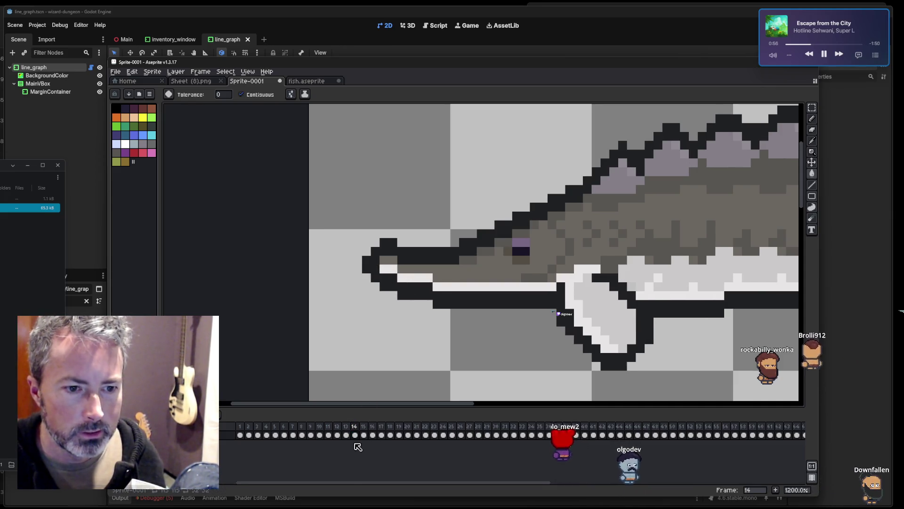
pyautogui.click(363, 434)
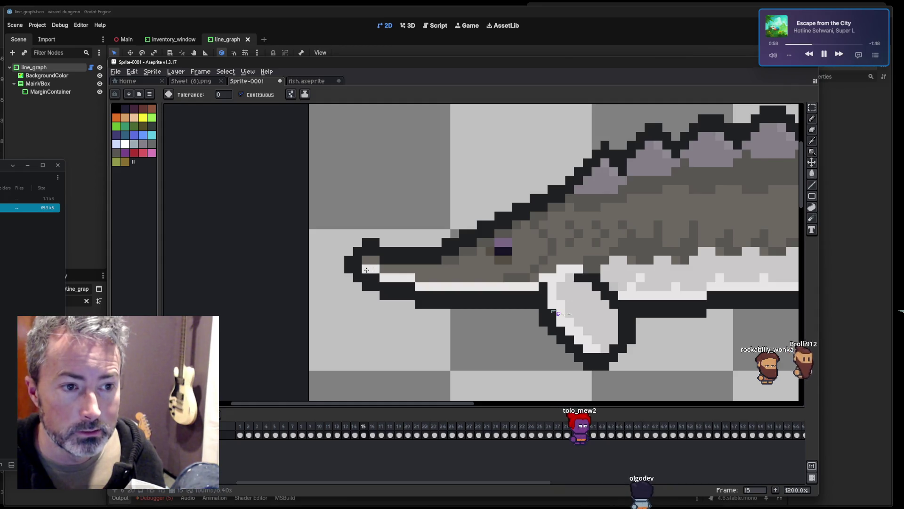
pyautogui.click(374, 431)
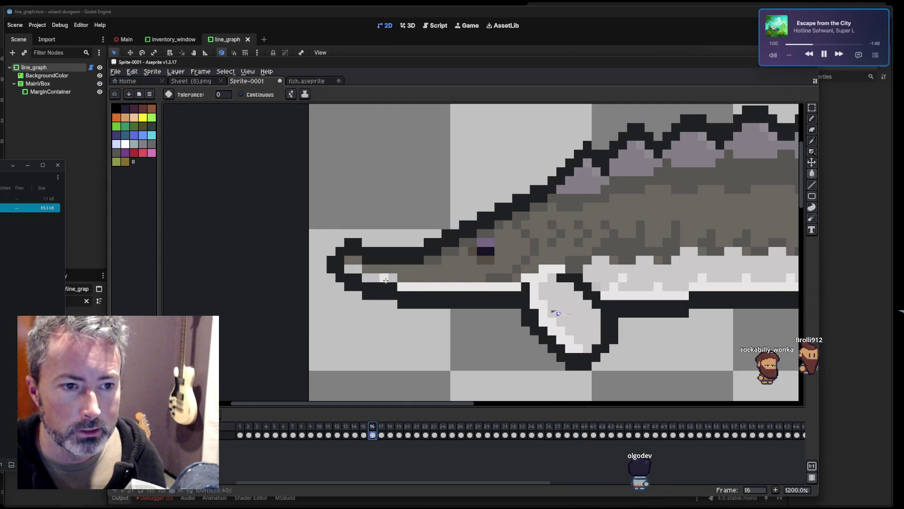
pyautogui.click(383, 430)
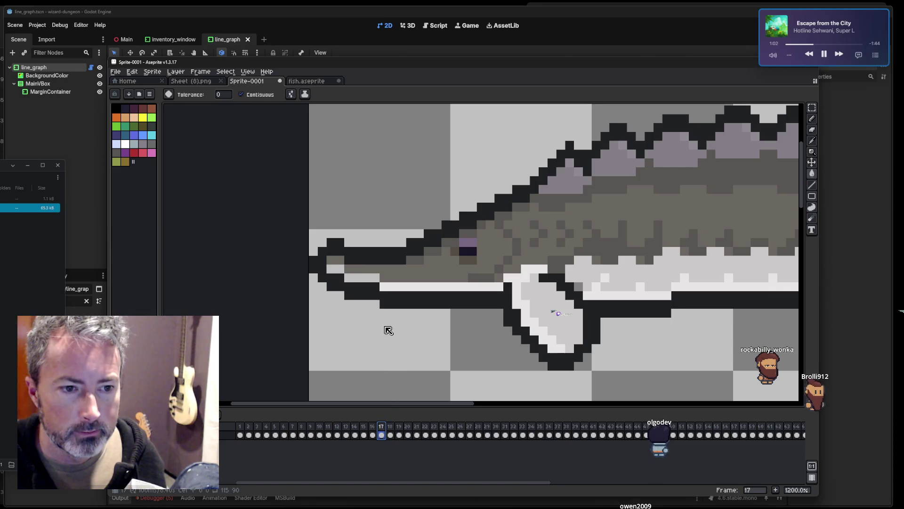
pyautogui.click(393, 431)
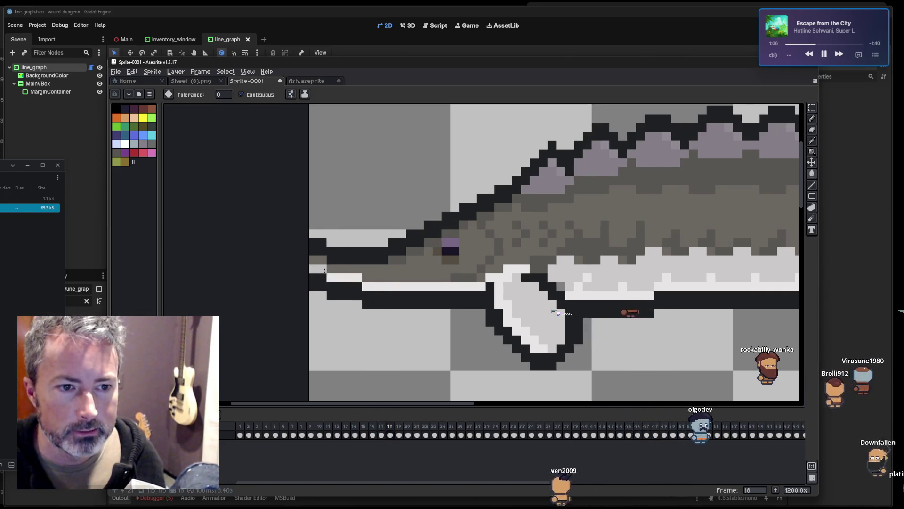
pyautogui.press('Right')
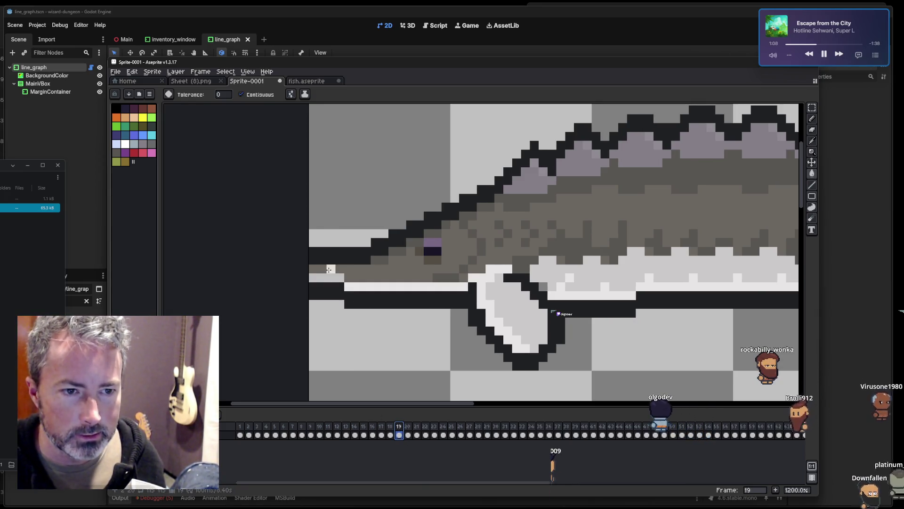
pyautogui.press('Right')
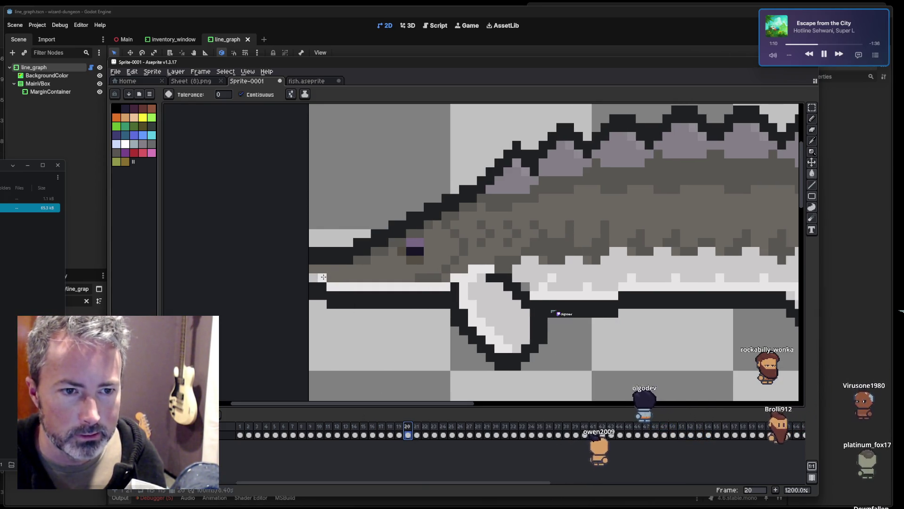
pyautogui.scroll(-4, 565, 325)
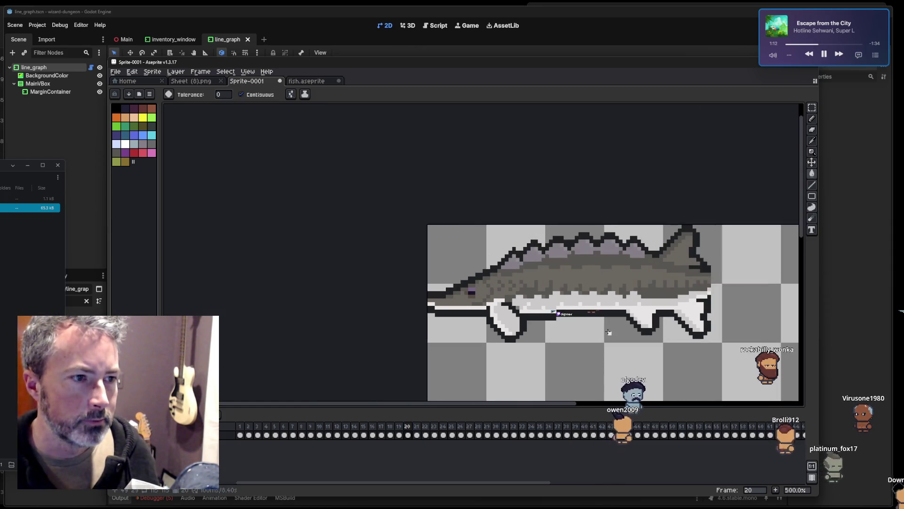
pyautogui.click(417, 433)
pyautogui.click(425, 434)
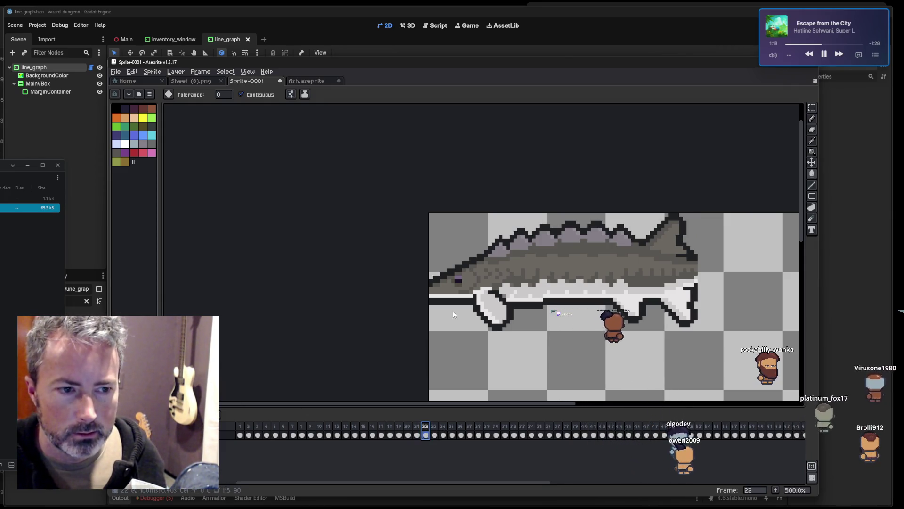
pyautogui.hotkey('ctrl', 's')
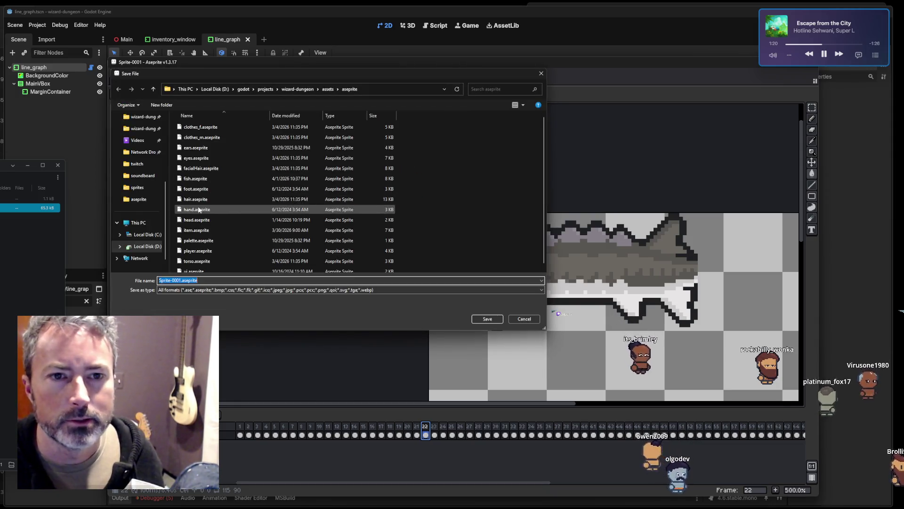
# Save the sprite as joel.aseprite in the D:\twitch folder.
pyautogui.click(157, 163)
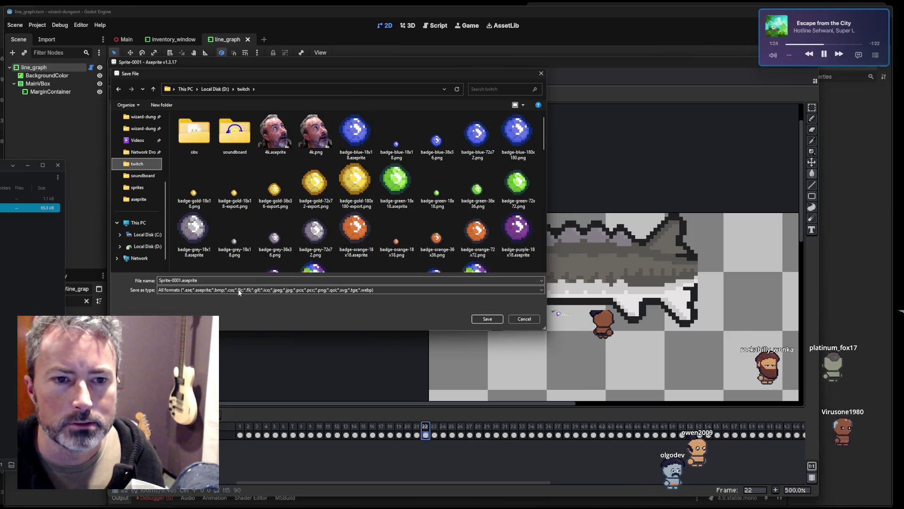
pyautogui.click(218, 278)
pyautogui.write('joe')
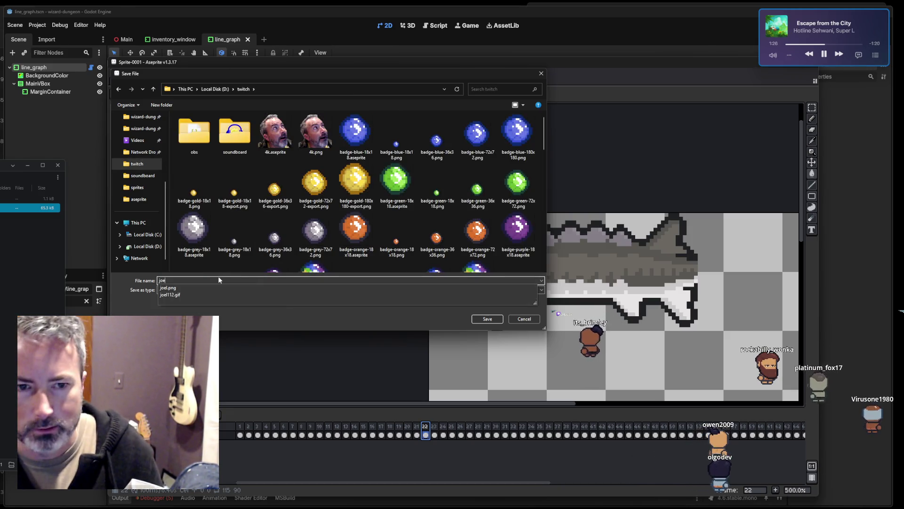
pyautogui.write('l.aseprite')
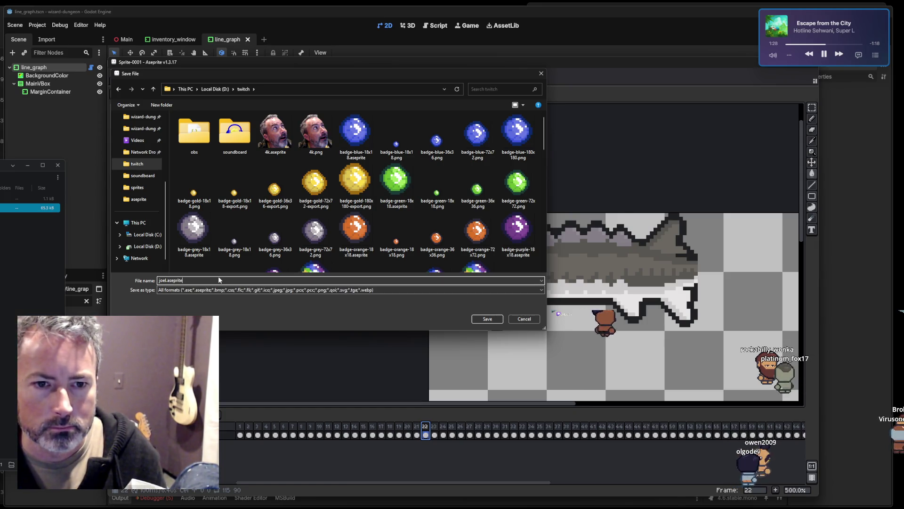
pyautogui.click(492, 322)
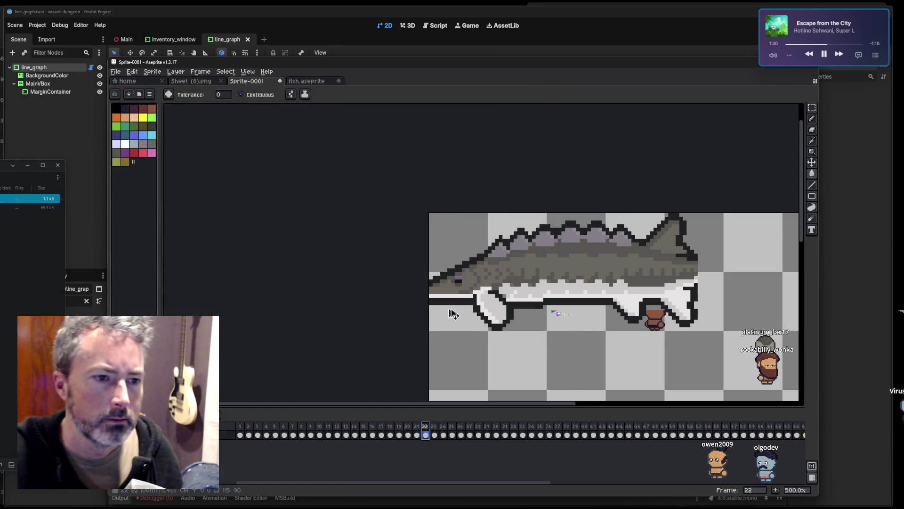
pyautogui.click(242, 432)
# Preview frames 2 and 3 of the swim, then return to the empty frame 1.
pyautogui.click(249, 432)
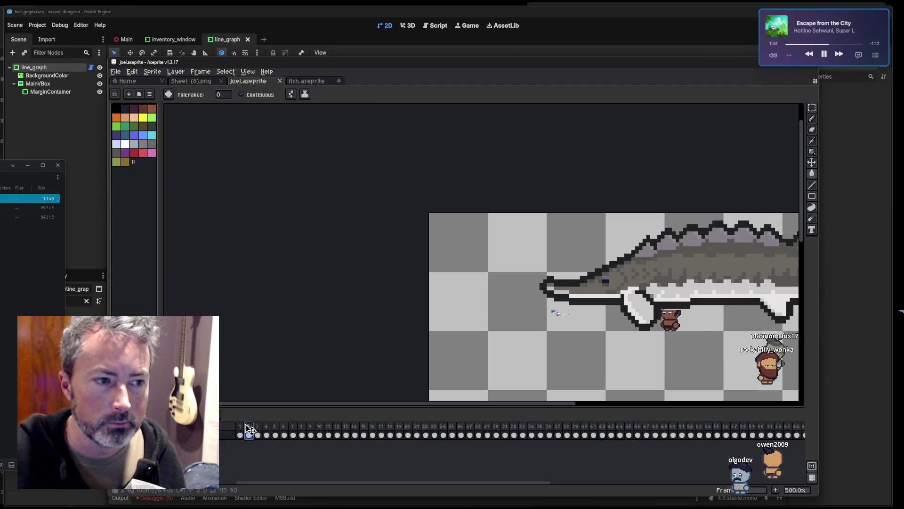
pyautogui.click(242, 429)
pyautogui.click(249, 429)
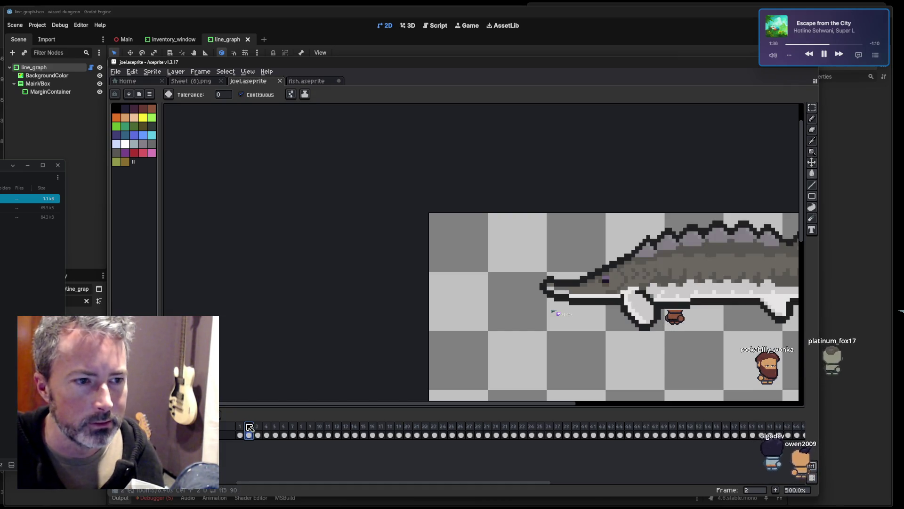
pyautogui.click(258, 432)
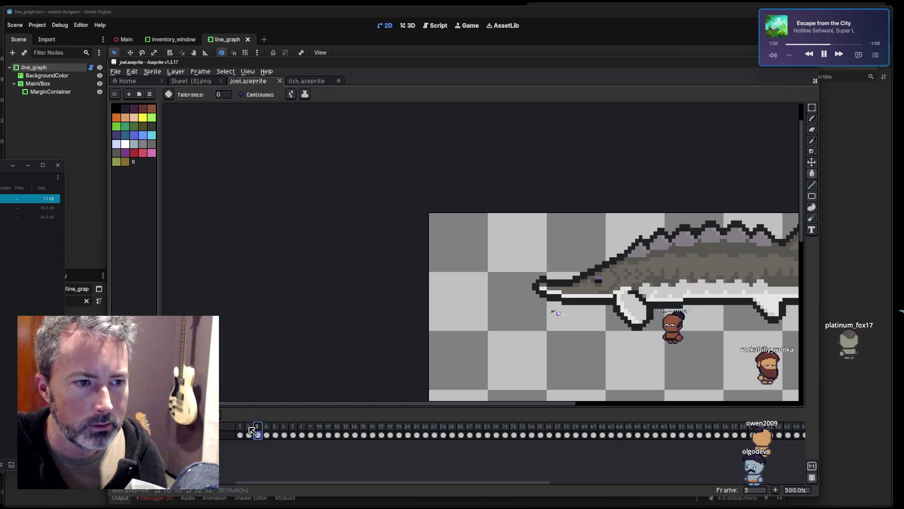
pyautogui.click(250, 431)
pyautogui.click(239, 431)
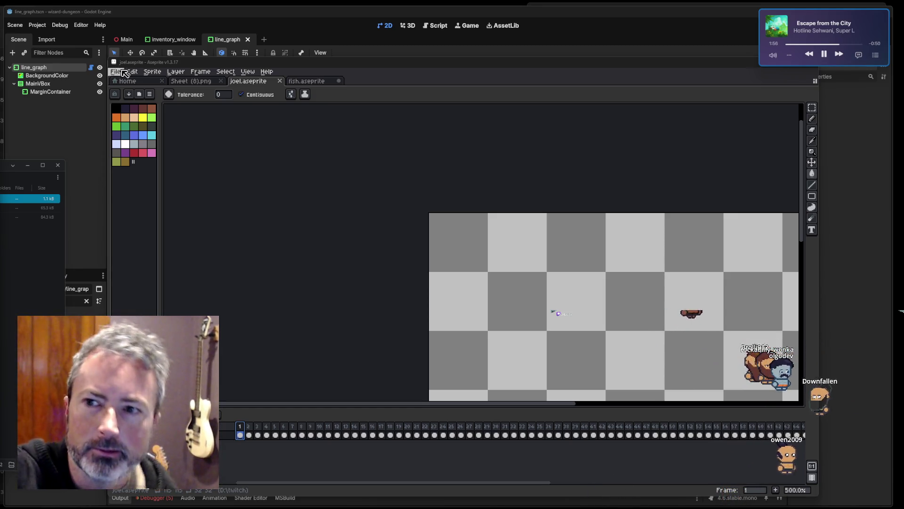
pyautogui.click(117, 75)
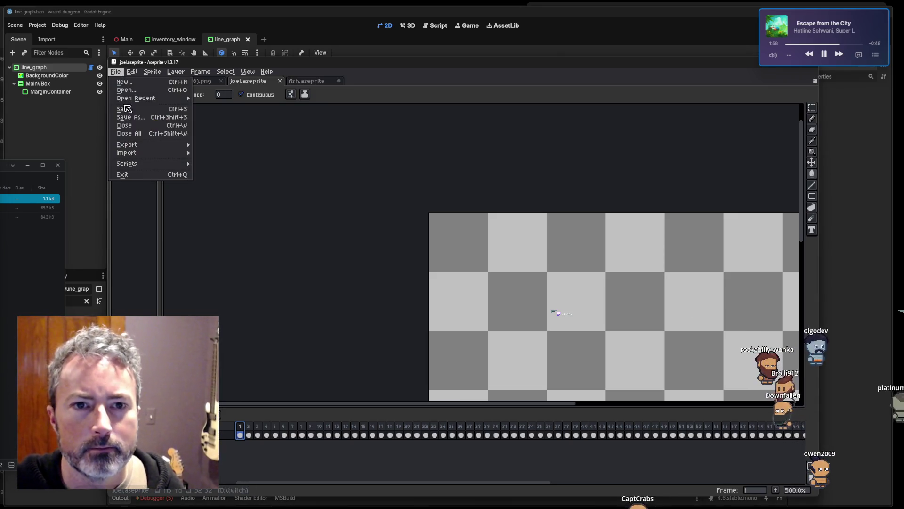
# Draw a rectangular selection over the canvas's top-left square.
pyautogui.click(468, 273)
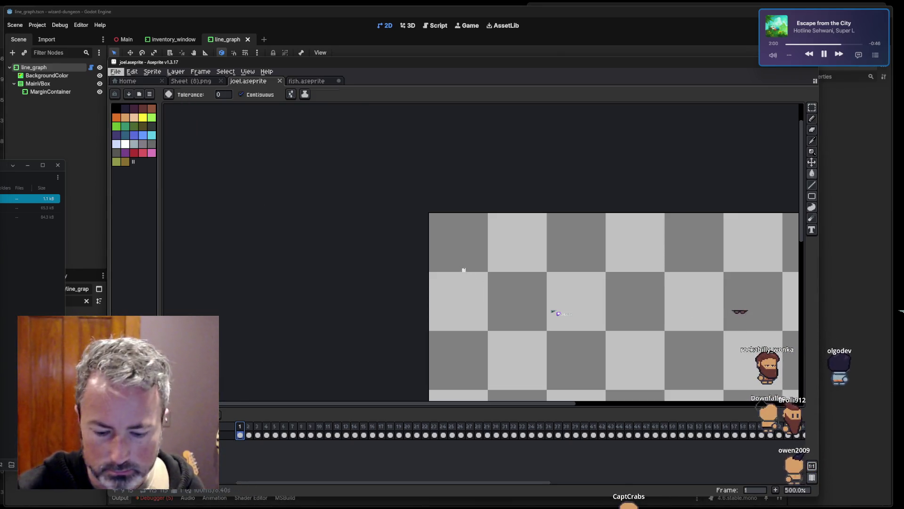
pyautogui.press('m')
pyautogui.moveTo(429, 213)
pyautogui.mouseDown()
pyautogui.moveTo(487, 270)
pyautogui.moveTo(547, 272)
pyautogui.mouseUp()
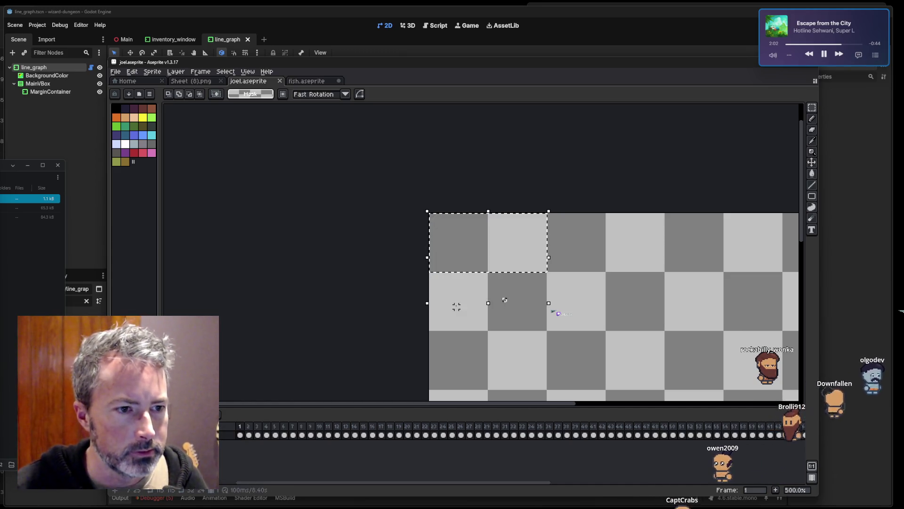
pyautogui.moveTo(466, 289); pyautogui.dragTo(467, 292)
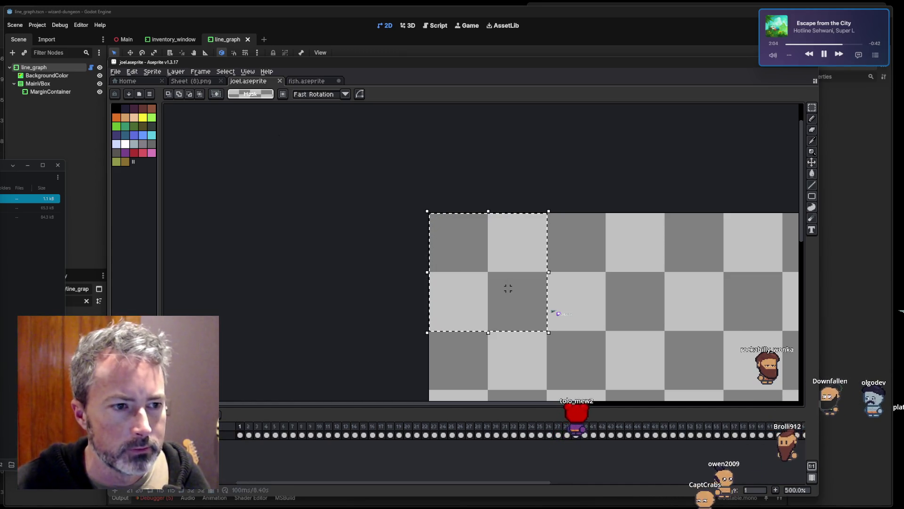
# Export the selected area as a looping GIF at 400%, overwriting the existing 112-pixel file.
pyautogui.click(116, 72)
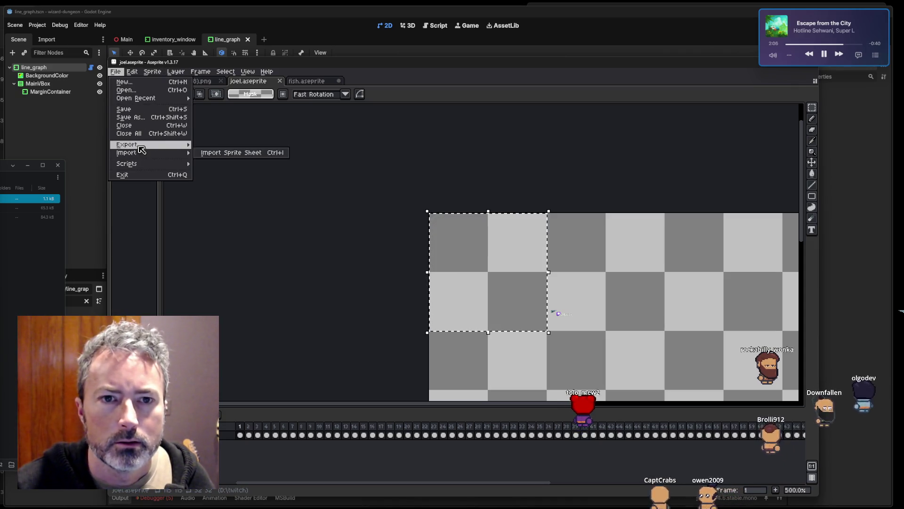
pyautogui.moveTo(141, 148)
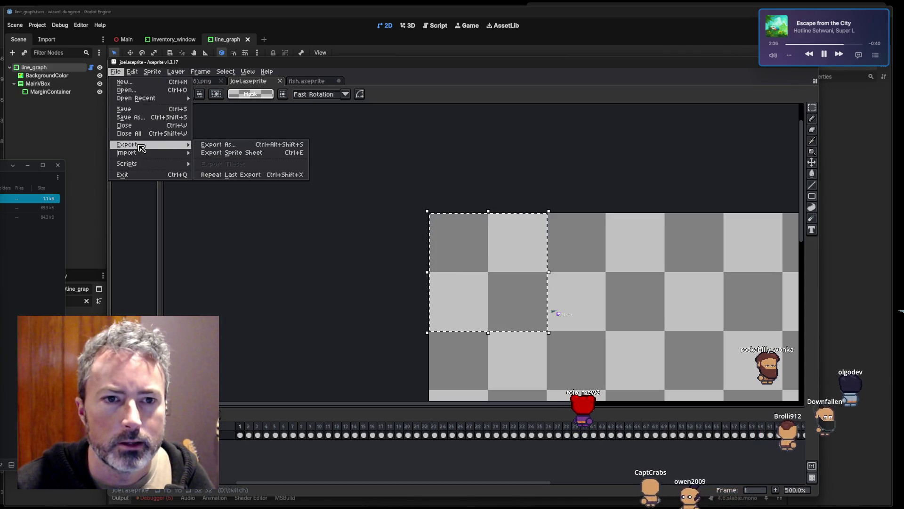
pyautogui.click(221, 144)
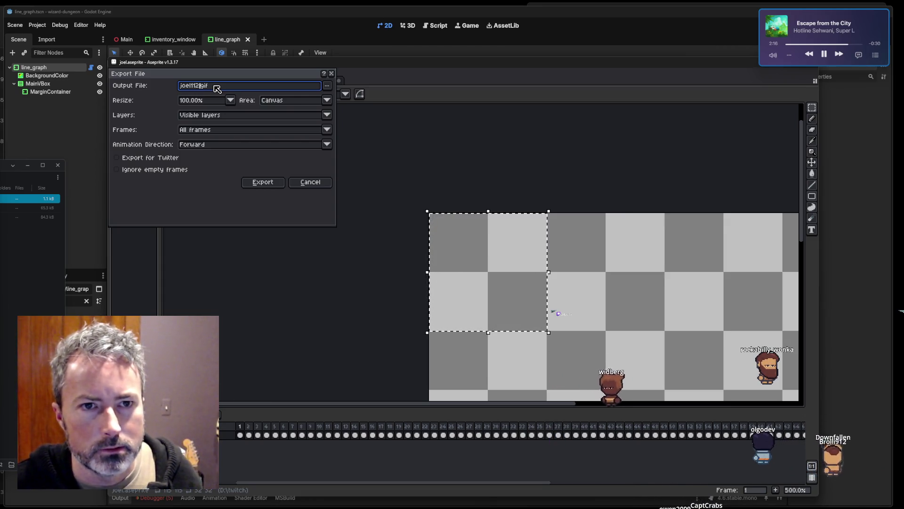
pyautogui.click(227, 100)
pyautogui.click(193, 145)
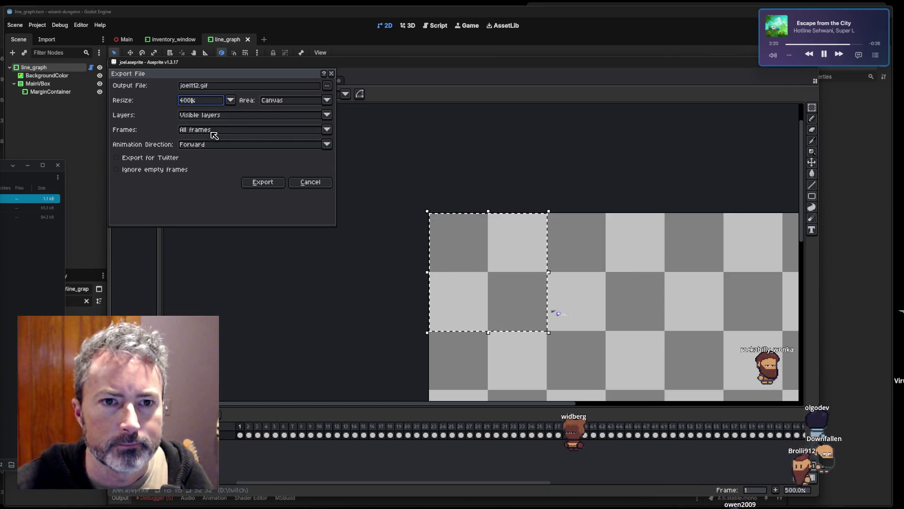
pyautogui.click(278, 101)
pyautogui.click(277, 116)
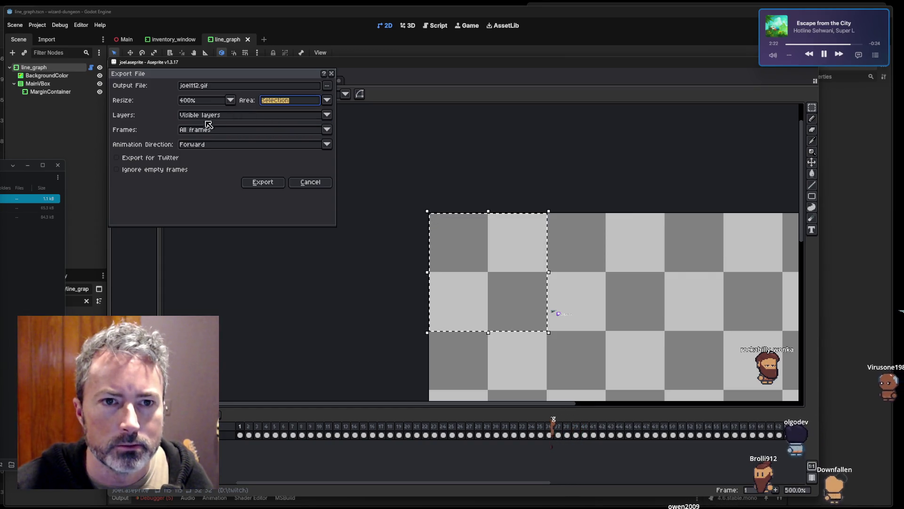
pyautogui.click(274, 183)
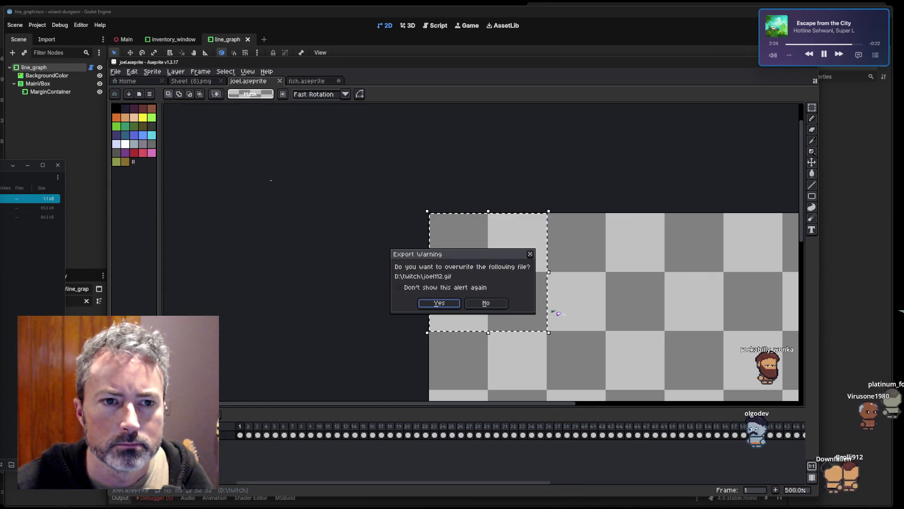
pyautogui.click(440, 304)
pyautogui.click(491, 311)
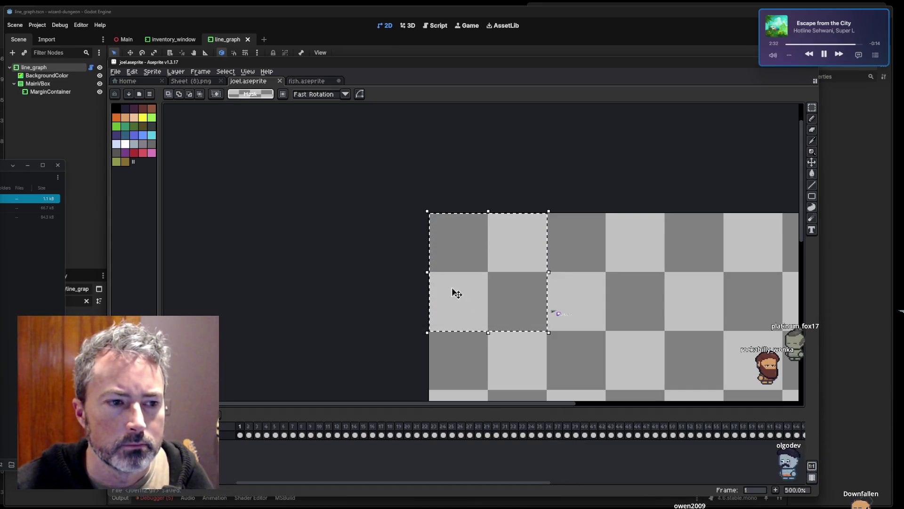
pyautogui.click(115, 72)
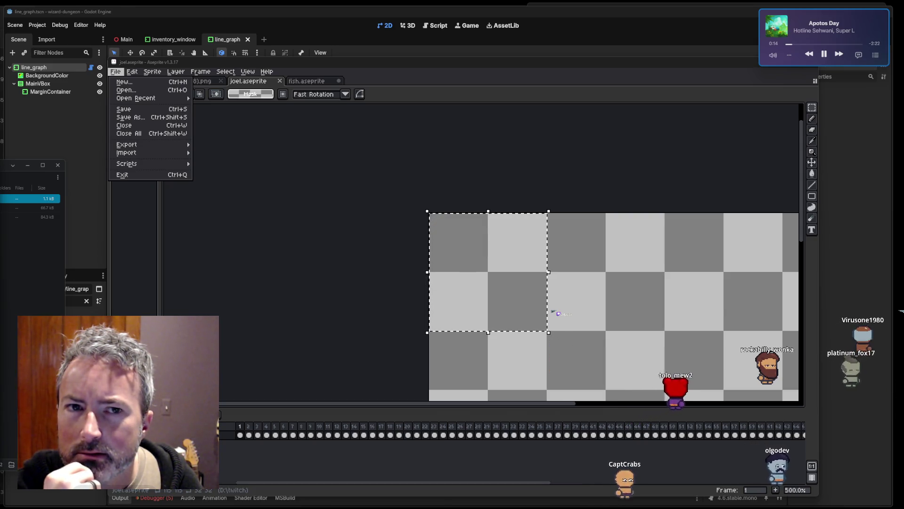
pyautogui.moveTo(168, 74)
pyautogui.moveTo(116, 77)
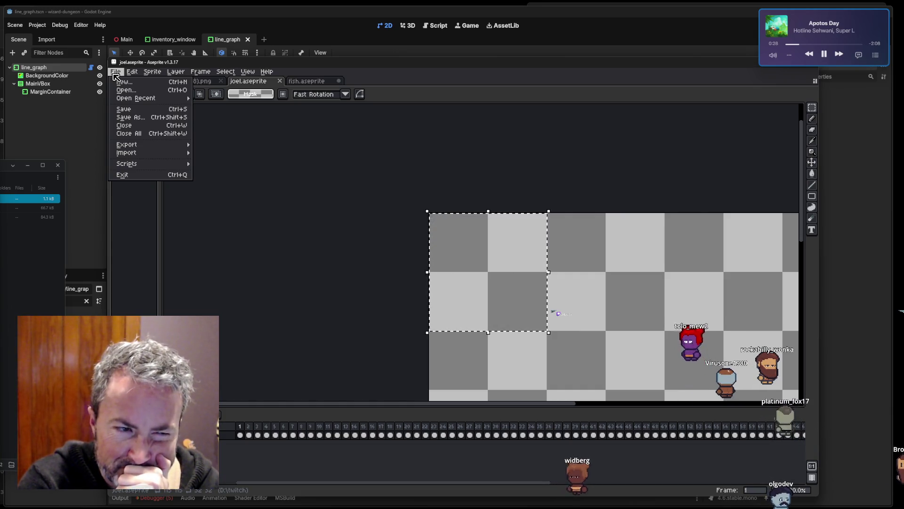
pyautogui.press('Right')
pyautogui.press('Right')
pyautogui.press('Right')
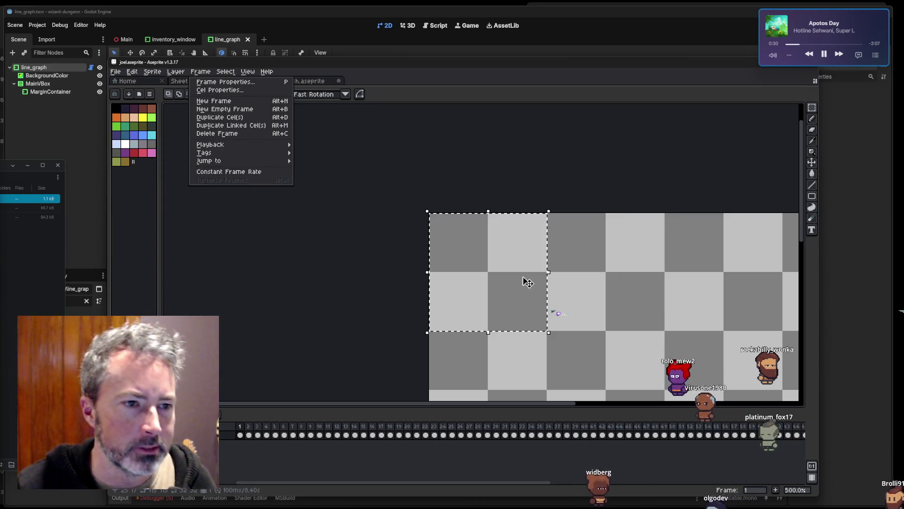
# Clear the old selection and draw a 28×28 square selection at the sprite's top-left.
pyautogui.press('Escape')
pyautogui.click(562, 322)
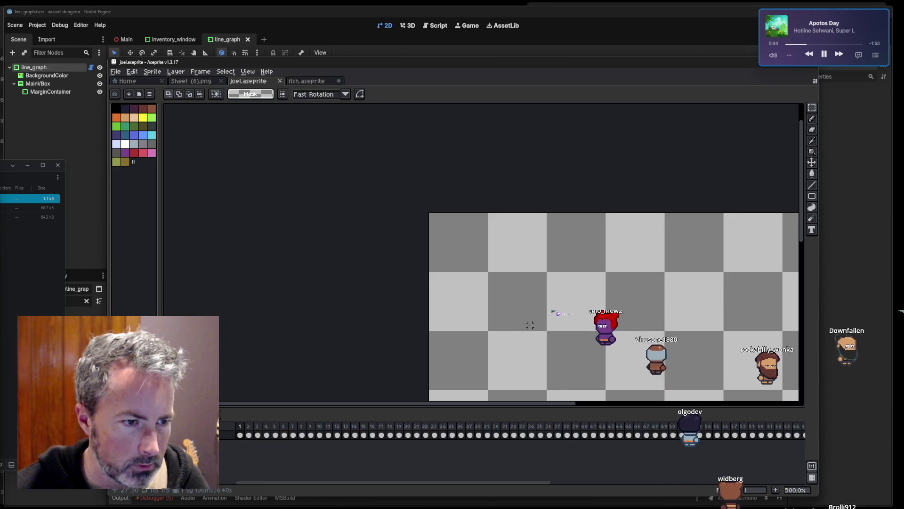
pyautogui.moveTo(531, 319)
pyautogui.mouseDown()
pyautogui.moveTo(426, 222)
pyautogui.moveTo(431, 214)
pyautogui.mouseUp()
pyautogui.hotkey('ctrl', 'z')
pyautogui.moveTo(494, 288)
pyautogui.mouseDown()
pyautogui.moveTo(429, 207)
pyautogui.moveTo(429, 225)
pyautogui.moveTo(430, 210)
pyautogui.mouseUp()
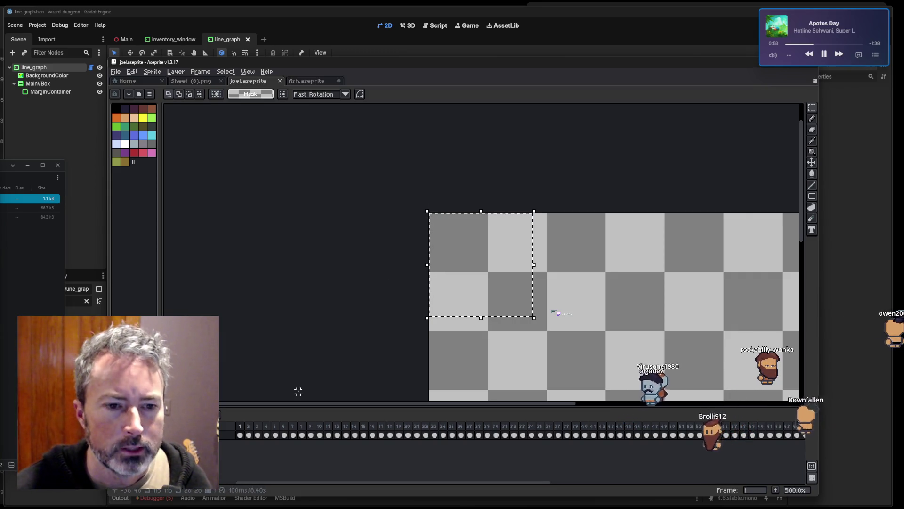
# Play the swim animation and narrow the Aseprite window to reveal Godot.
pyautogui.press('Return')
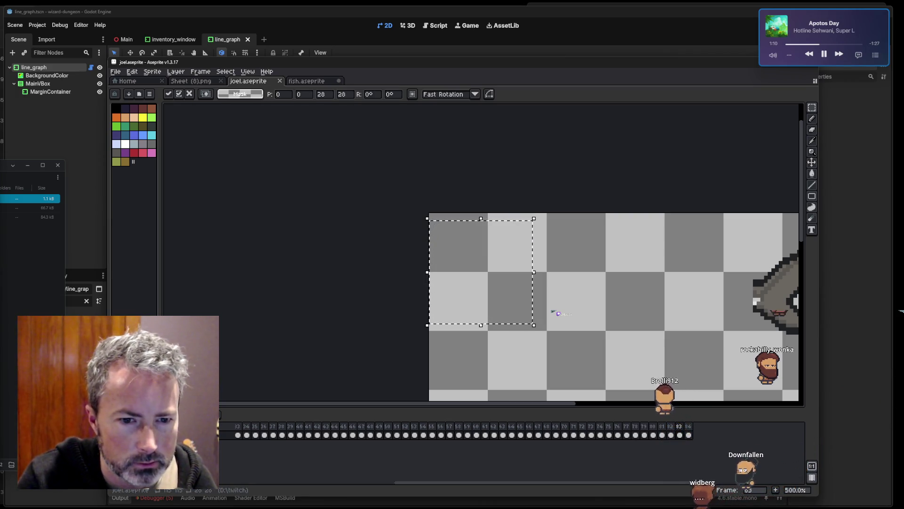
pyautogui.press('Return')
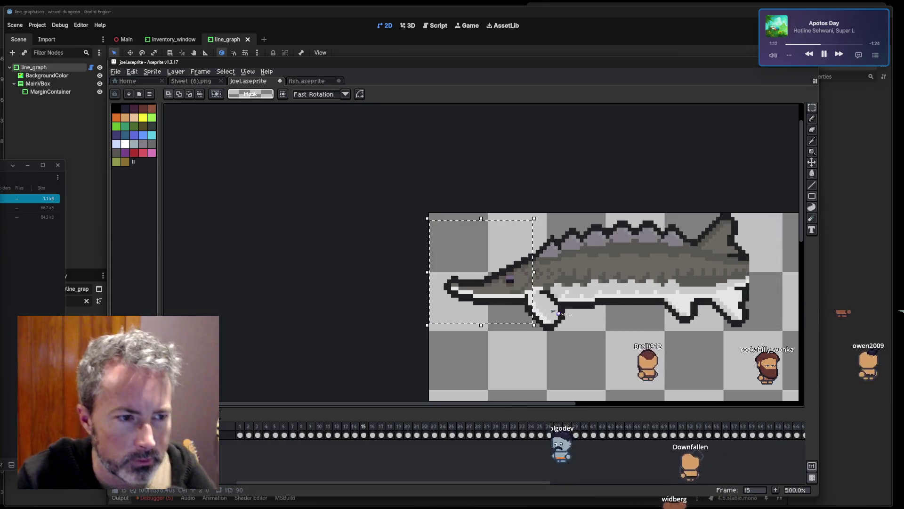
pyautogui.moveTo(805, 288)
pyautogui.mouseDown()
pyautogui.moveTo(381, 299)
pyautogui.moveTo(390, 298)
pyautogui.mouseUp()
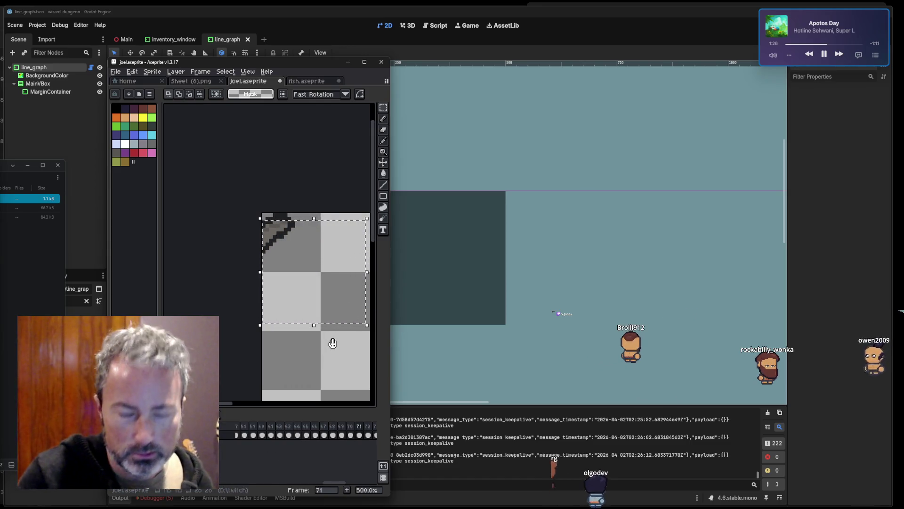
# Stop playback and nudge the 28×28 selection up by one pixel.
pyautogui.press('Up')
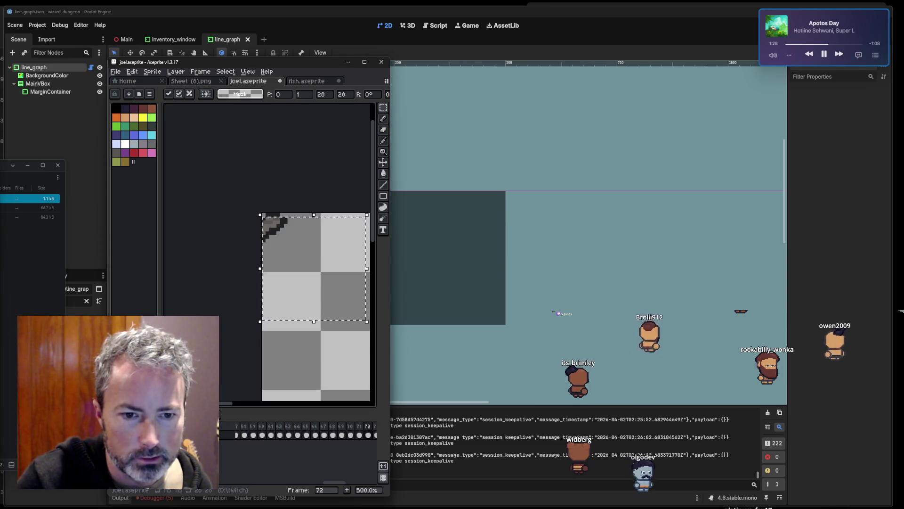
pyautogui.press('Return')
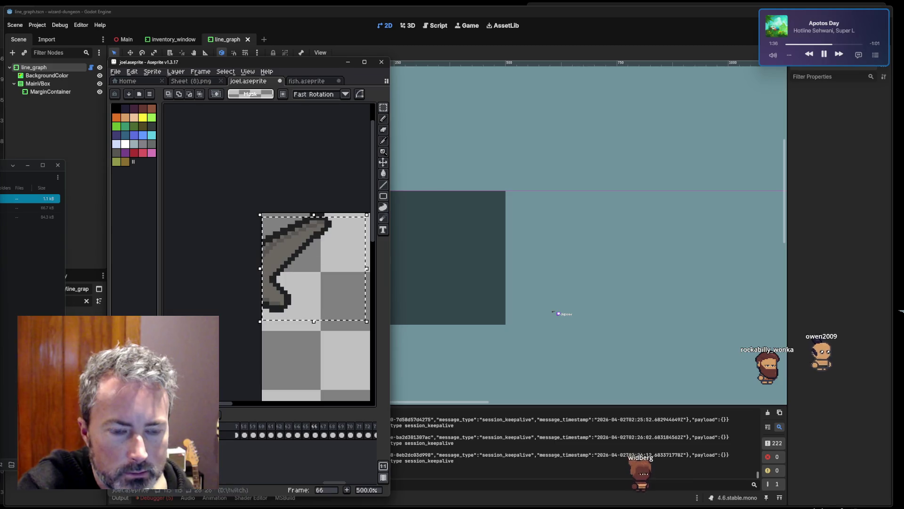
pyautogui.press('Up')
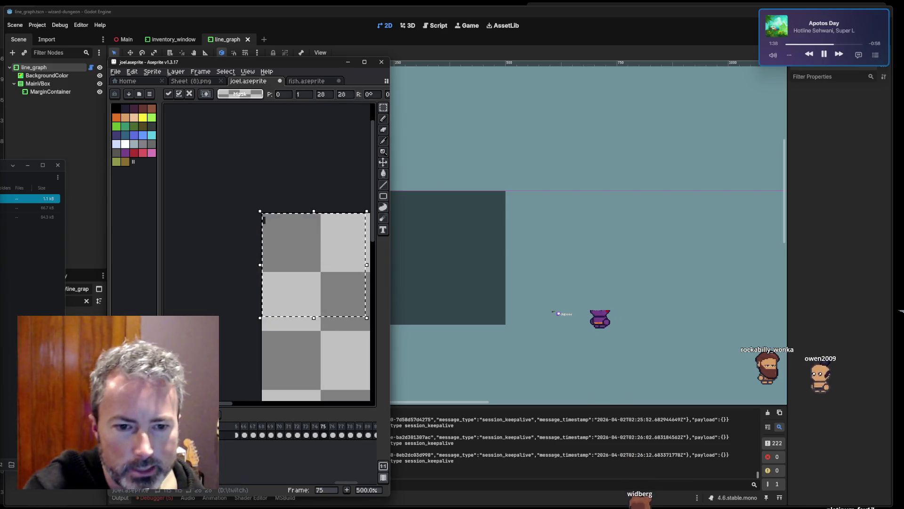
pyautogui.press('Return')
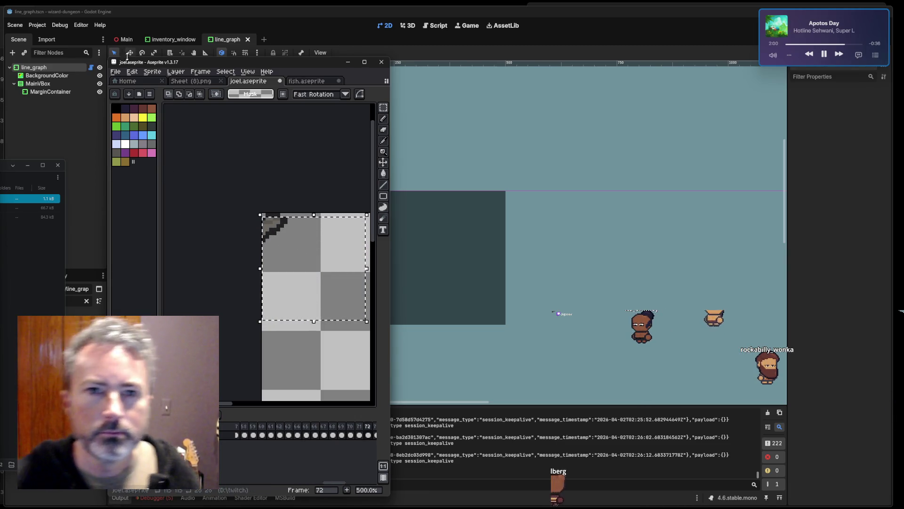
pyautogui.click(119, 70)
# Export the selection at 400%, overwriting the 112-pixel GIF.
pyautogui.moveTo(147, 150)
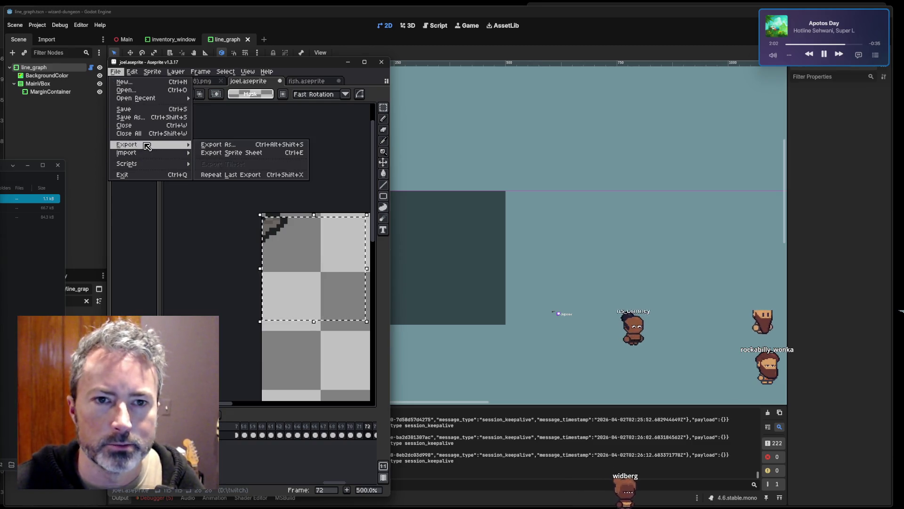
pyautogui.click(214, 147)
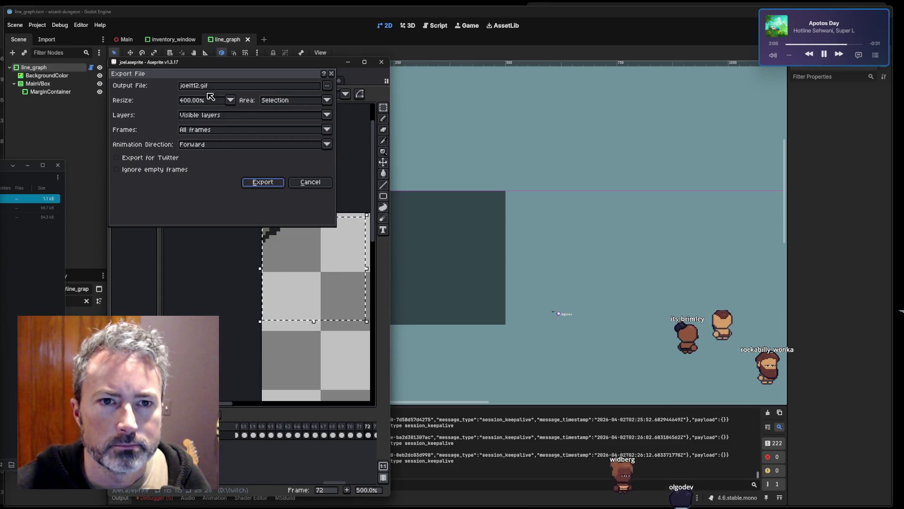
pyautogui.click(262, 182)
pyautogui.click(225, 303)
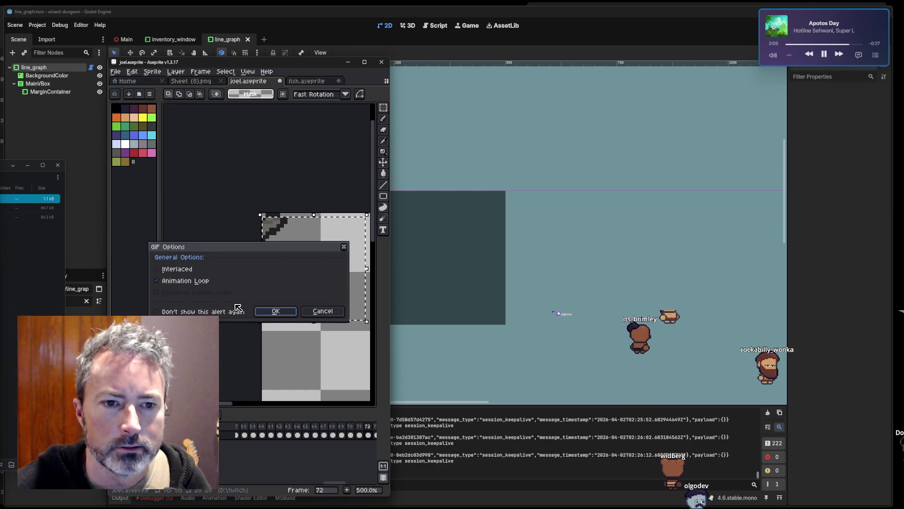
pyautogui.click(276, 311)
# Export the selection again at 100% as the 28-pixel GIF.
pyautogui.click(117, 72)
pyautogui.moveTo(147, 146)
pyautogui.click(222, 145)
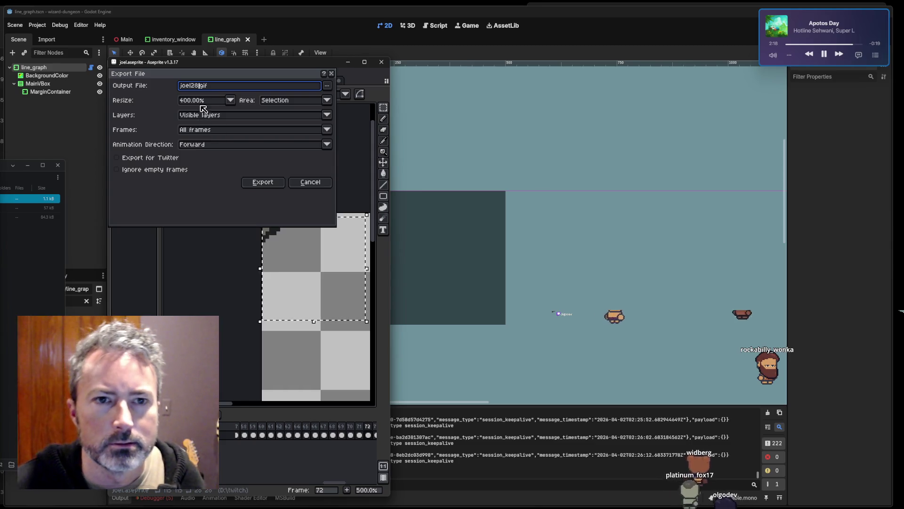
pyautogui.click(219, 100)
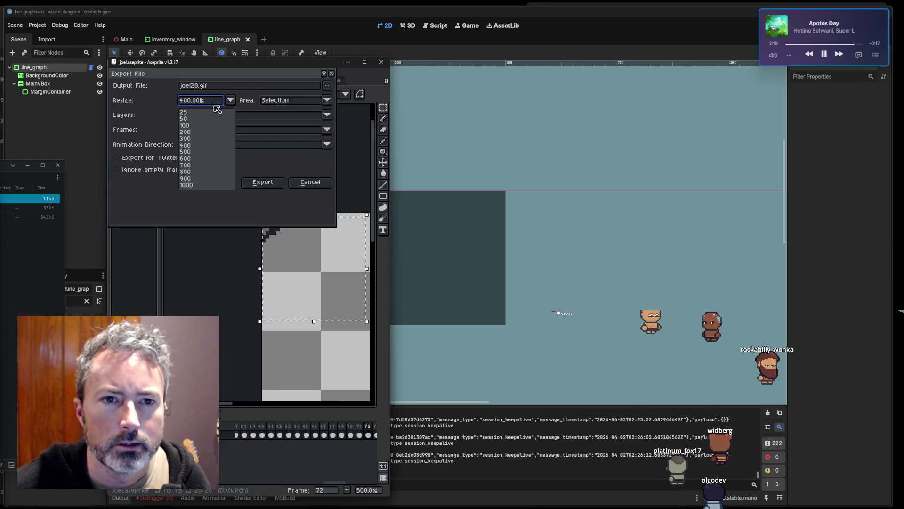
pyautogui.click(185, 125)
pyautogui.click(263, 182)
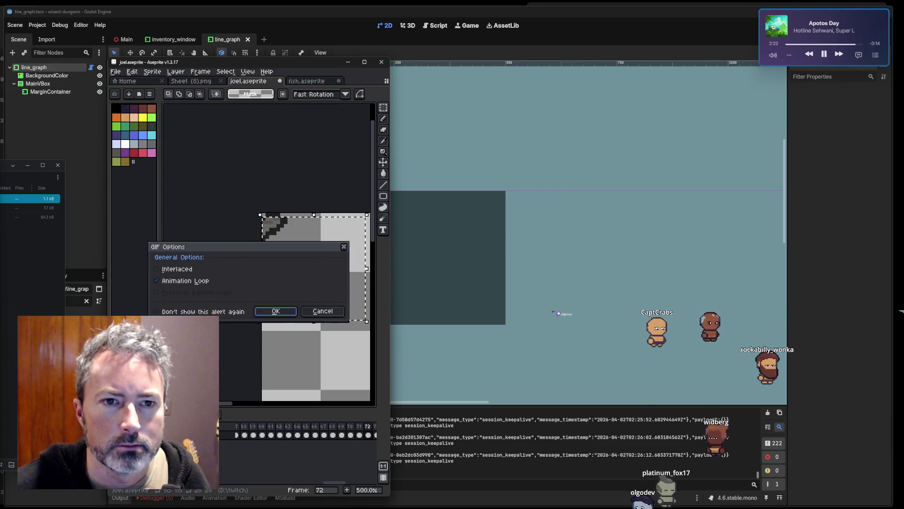
pyautogui.click(282, 311)
# Export the selection at 200% as the 56-pixel GIF, then bring up the Twitch emote page.
pyautogui.click(116, 71)
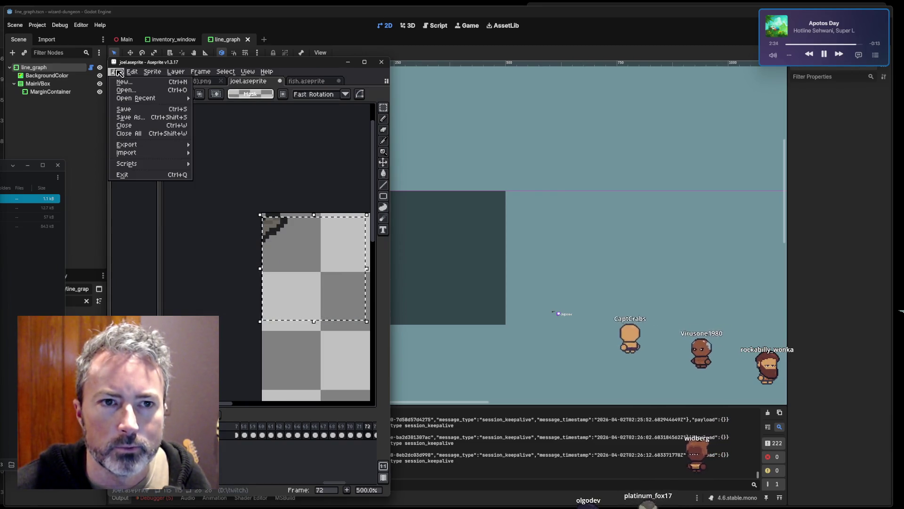
pyautogui.moveTo(136, 147)
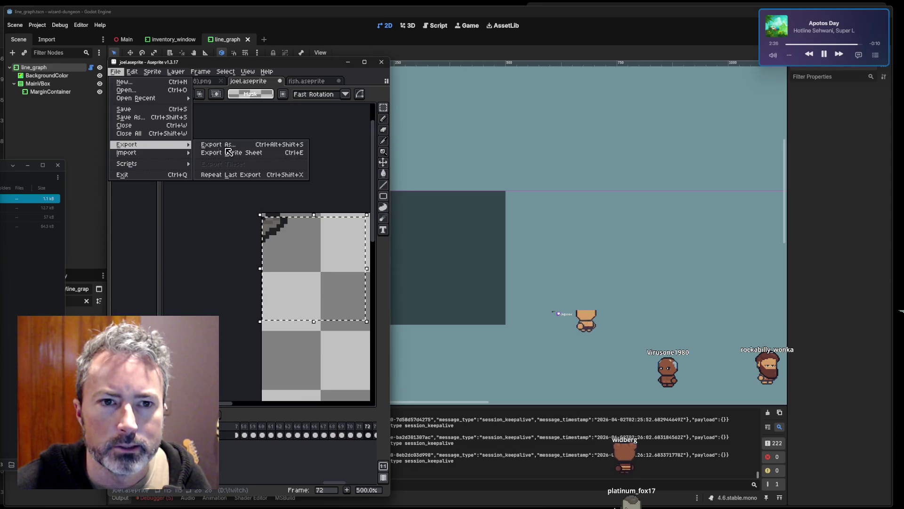
pyautogui.click(238, 146)
pyautogui.click(210, 102)
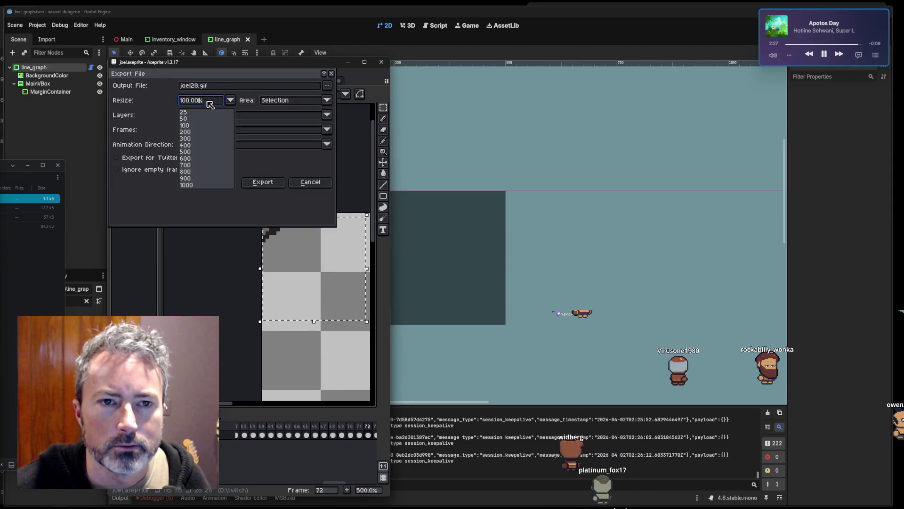
pyautogui.click(190, 132)
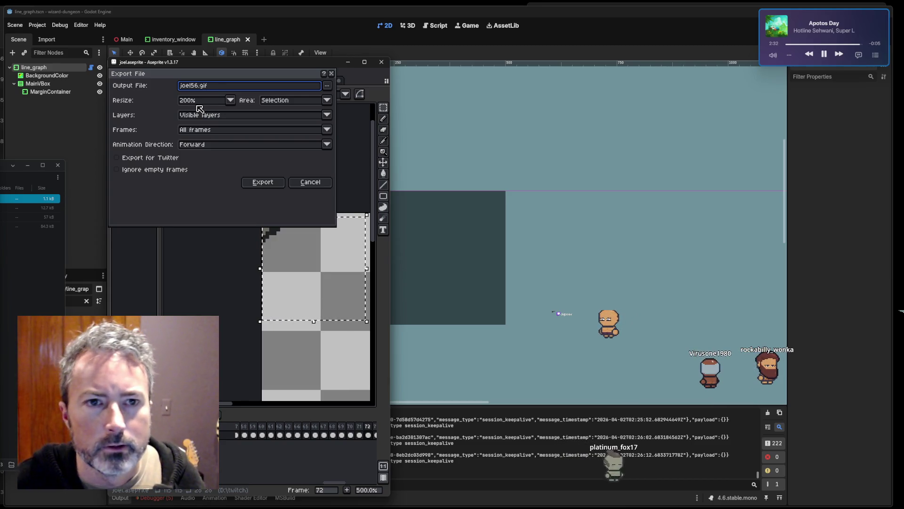
pyautogui.click(263, 183)
pyautogui.click(257, 311)
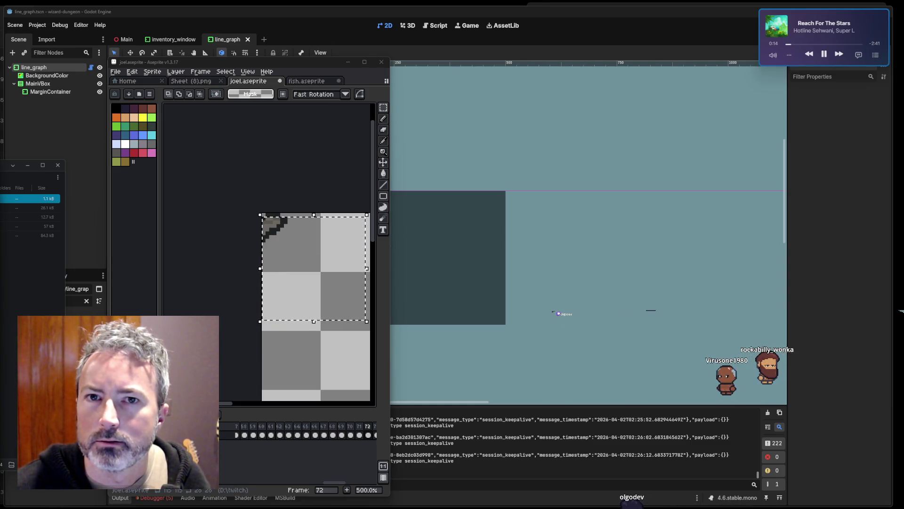
pyautogui.moveTo(0, 34); pyautogui.dragTo(389, 40)
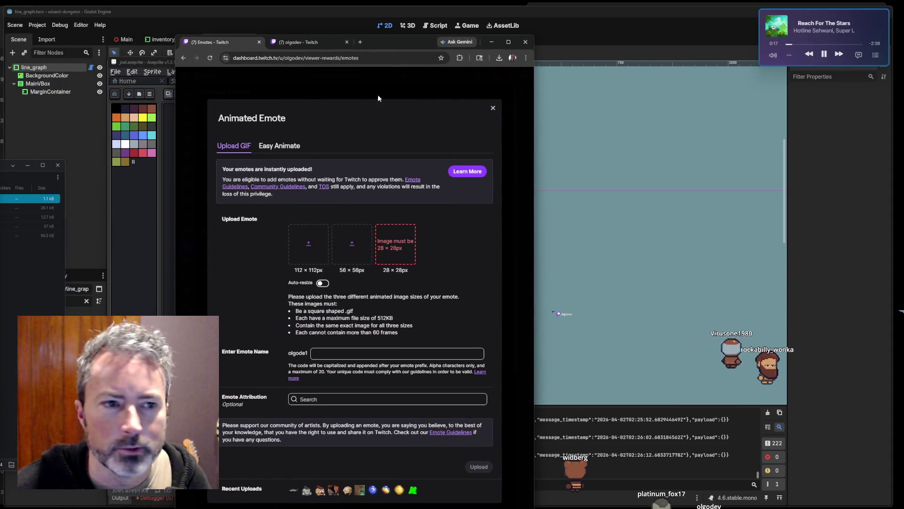
# Upload joel112.gif as the 112×112 emote and joel56.gif as 56×56, then return to Aseprite.
pyautogui.click(318, 252)
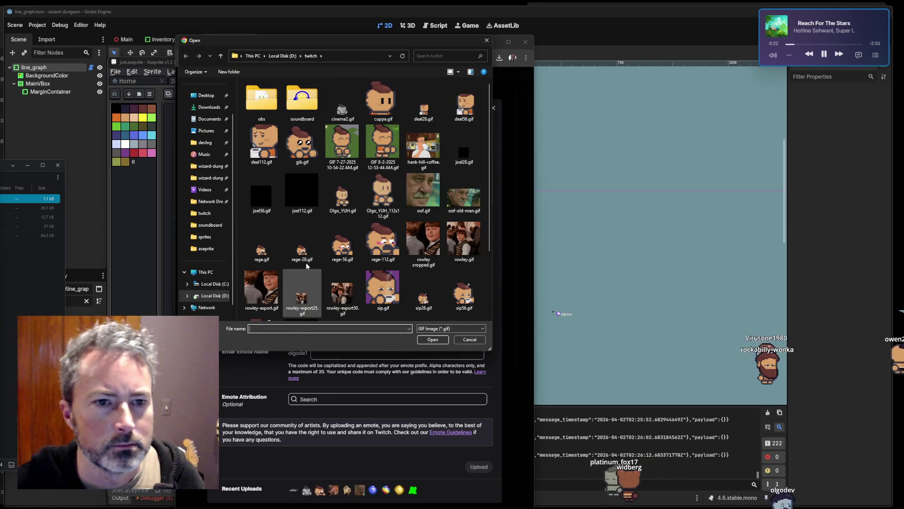
pyautogui.doubleClick(306, 197)
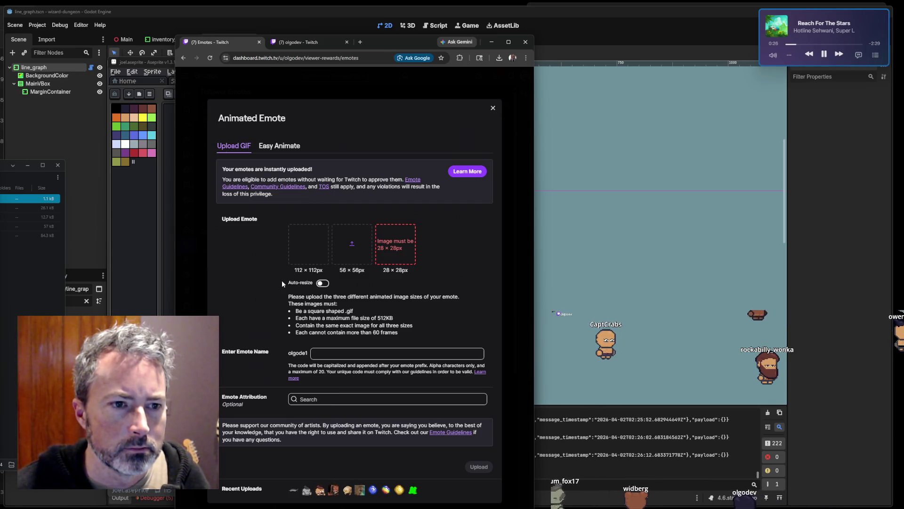
pyautogui.click(362, 247)
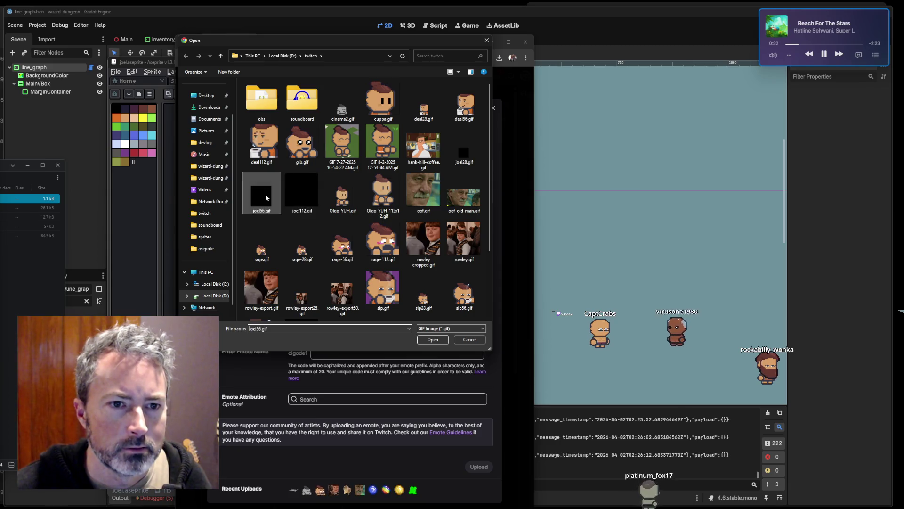
pyautogui.doubleClick(264, 194)
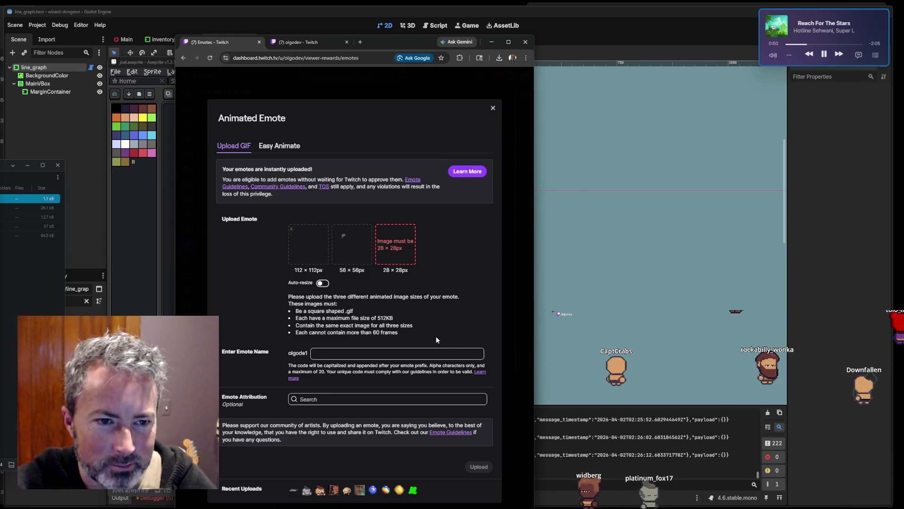
pyautogui.click(591, 9)
pyautogui.hotkey('alt', 'Tab')
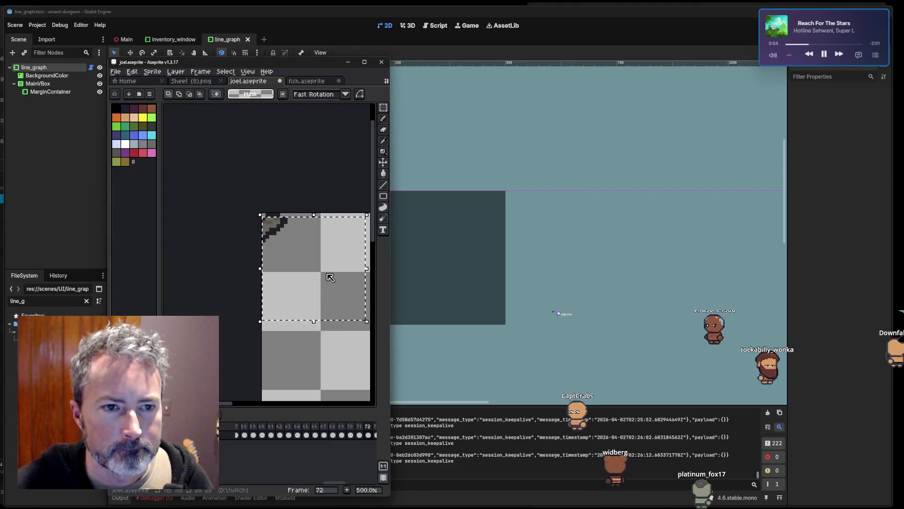
# Compare frame 72 with frames 70 and 74 and shift the selected pixels right.
pyautogui.click(360, 436)
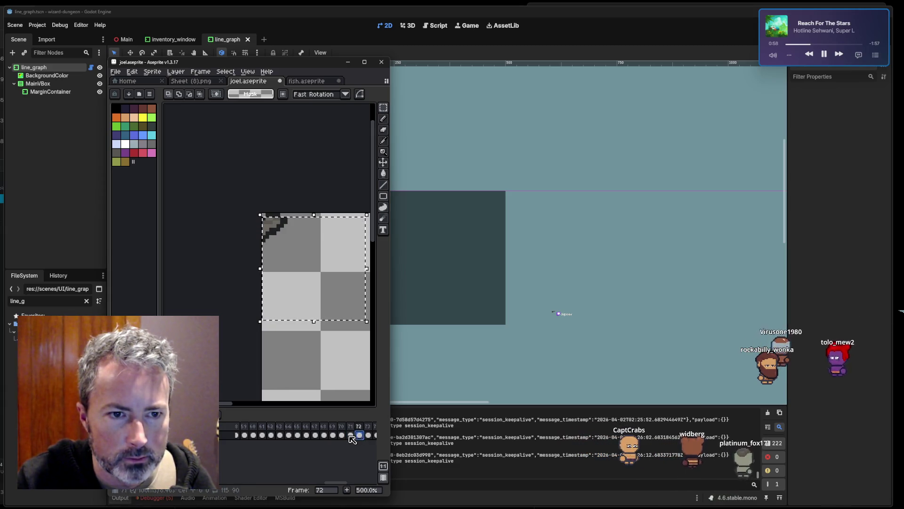
pyautogui.click(341, 435)
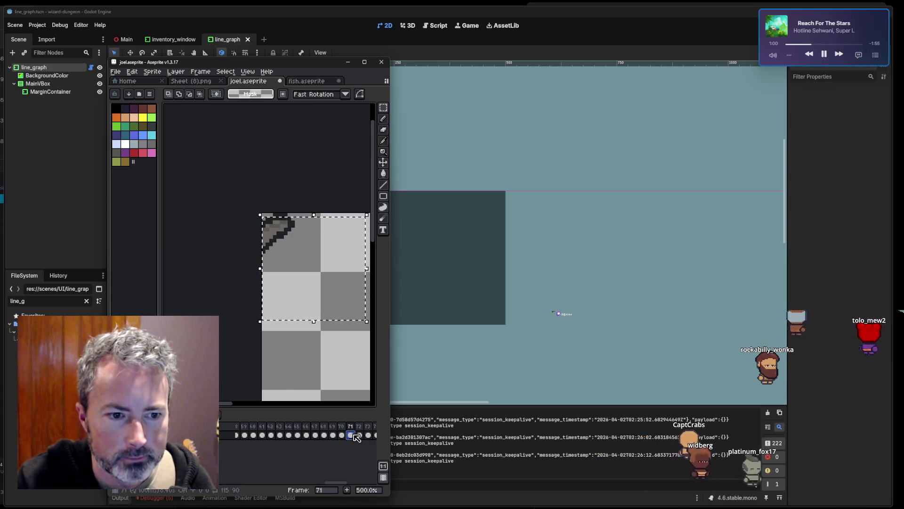
pyautogui.click(375, 435)
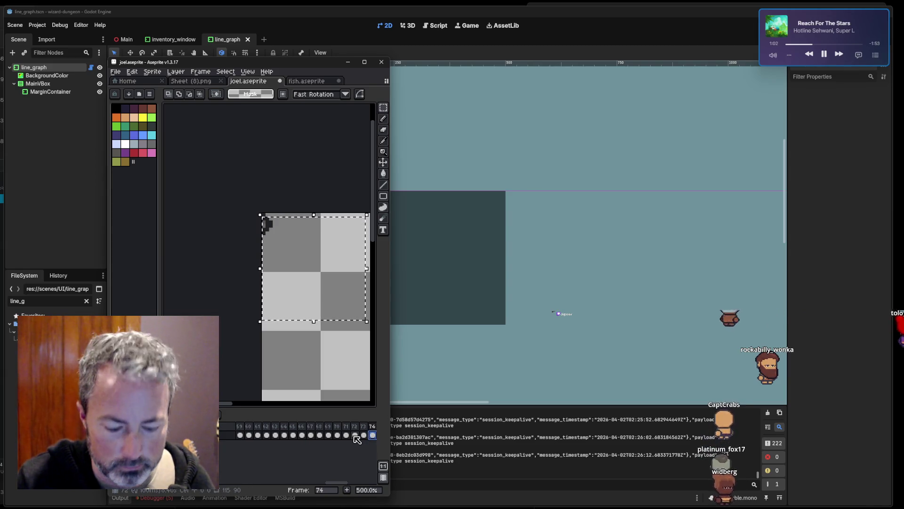
pyautogui.press('Right')
pyautogui.press('Right')
pyautogui.press('Right')
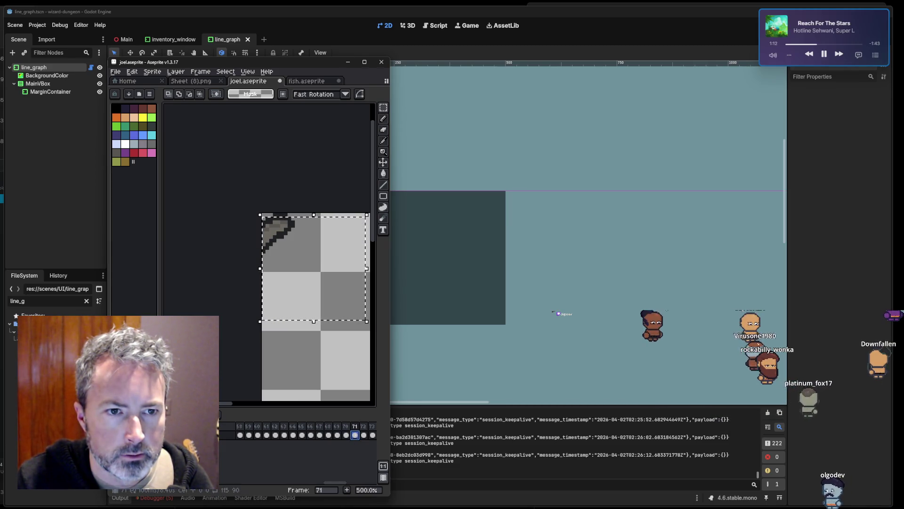
# On frame 72, select the fin area and move it down one pixel.
pyautogui.click(364, 435)
pyautogui.click(286, 238)
pyautogui.hotkey('ctrl', 'd')
pyautogui.moveTo(293, 254); pyautogui.dragTo(228, 194)
pyautogui.press('Down')
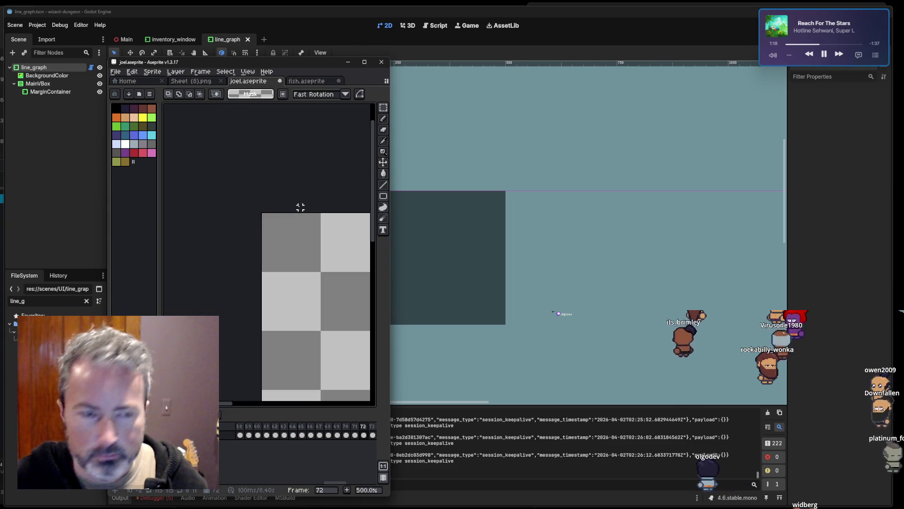
pyautogui.hotkey('ctrl', 'd')
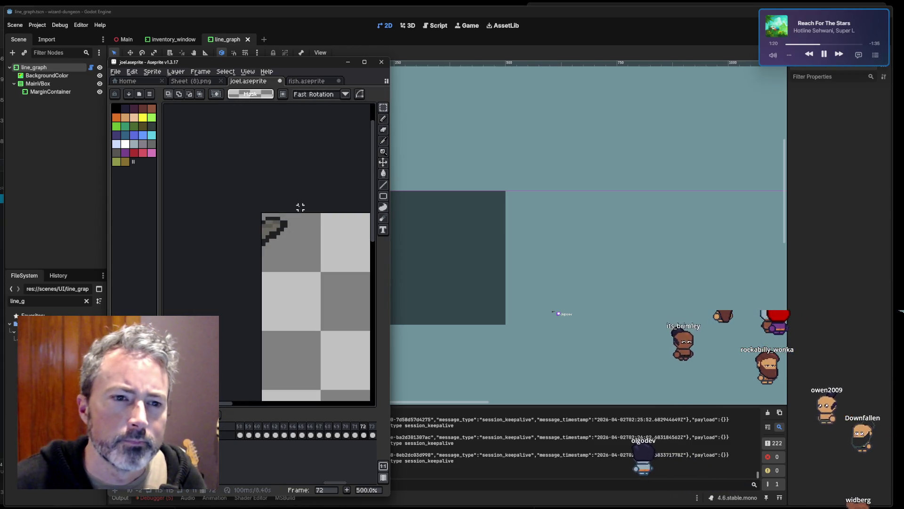
# With the Pencil, draw a dark outline row along the fin's top edge.
pyautogui.scroll(1, 284, 224)
pyautogui.press('b')
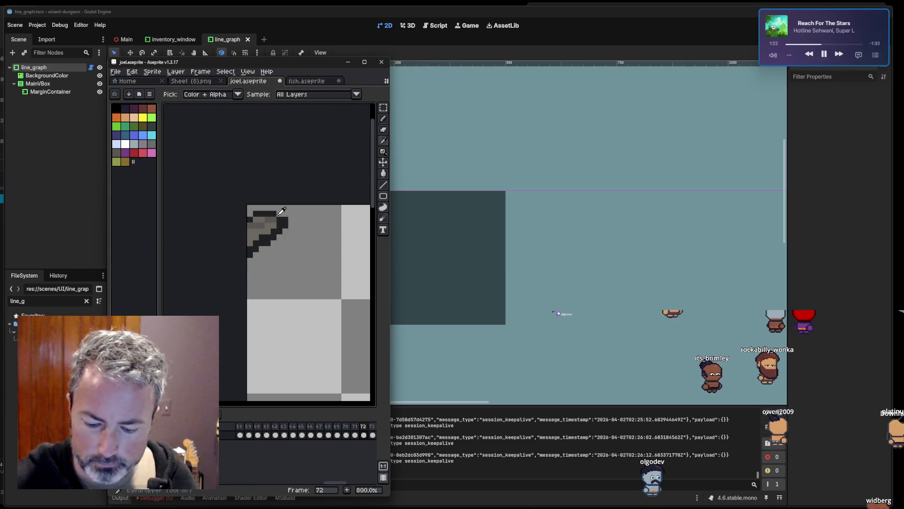
pyautogui.scroll(4, 279, 221)
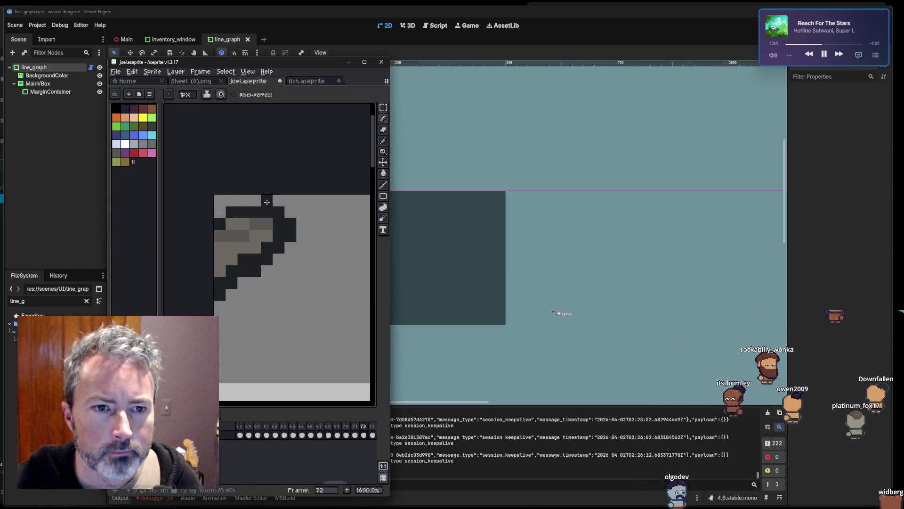
pyautogui.moveTo(279, 212); pyautogui.dragTo(240, 201)
pyautogui.scroll(-4, 223, 210)
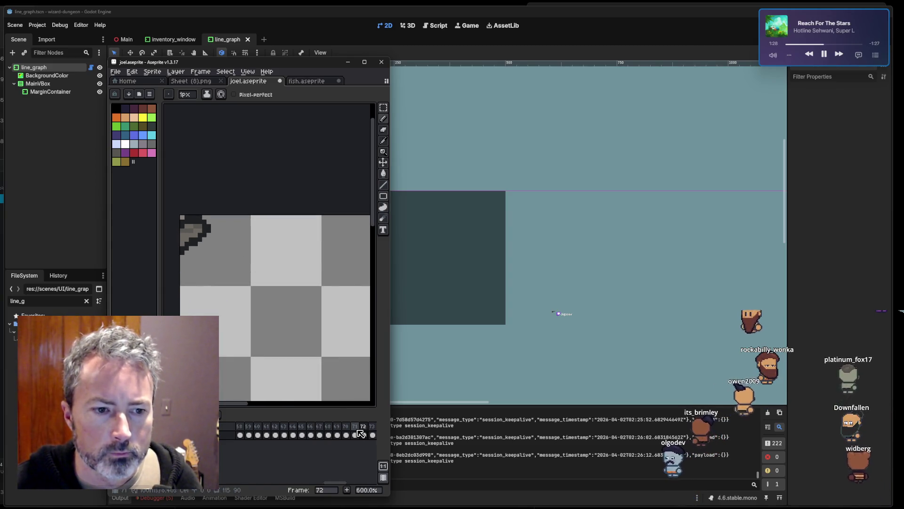
# Step through frames 73 and 70 and play the animation to check the motion.
pyautogui.click(374, 428)
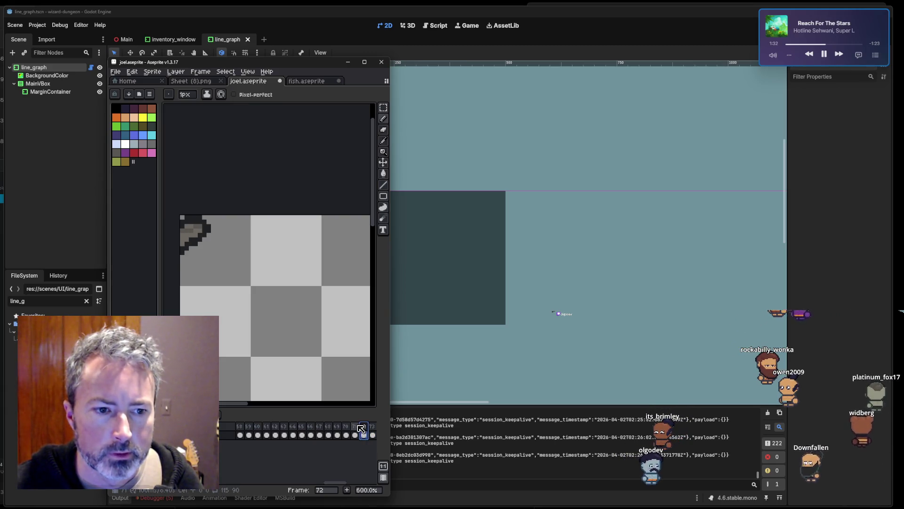
pyautogui.press('Right')
pyautogui.press('Right')
pyautogui.press('Right')
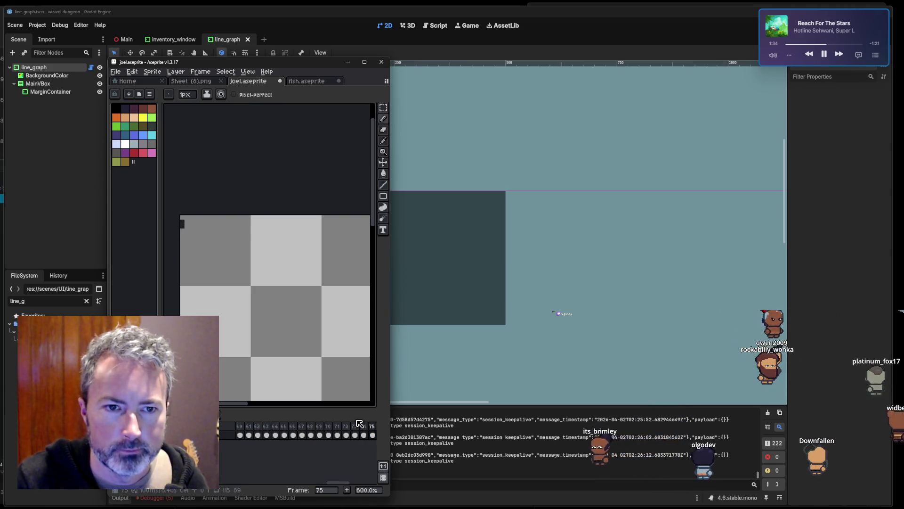
pyautogui.press('Left')
pyautogui.press('Left')
pyautogui.press('Left')
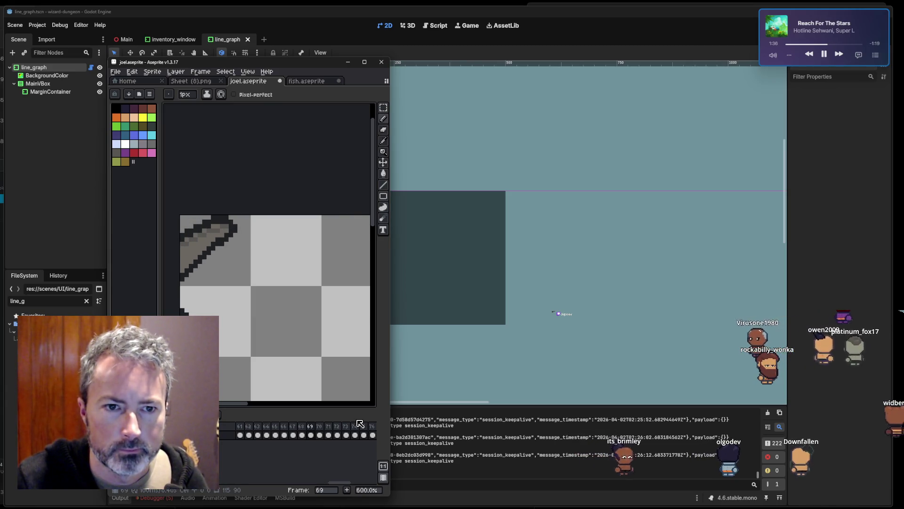
pyautogui.press('Right')
pyautogui.press('Right')
pyautogui.press('Right')
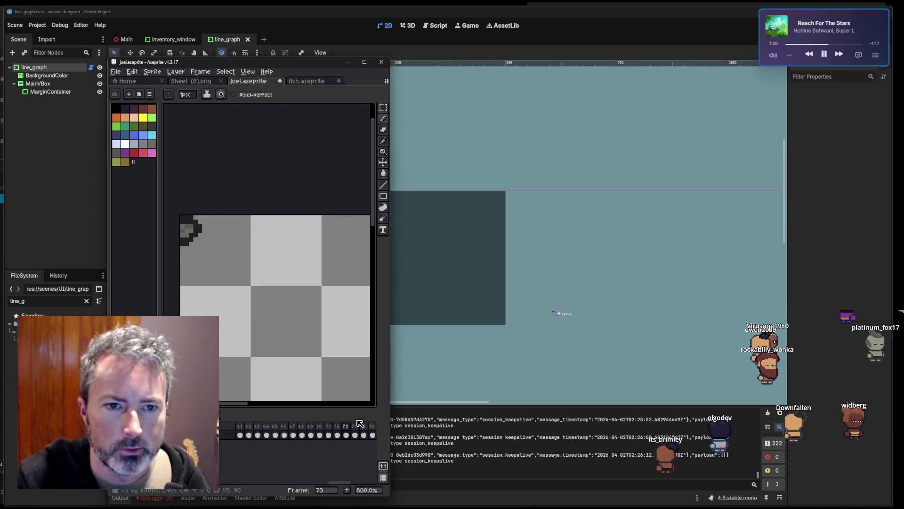
pyautogui.write('9')
pyautogui.press('Return')
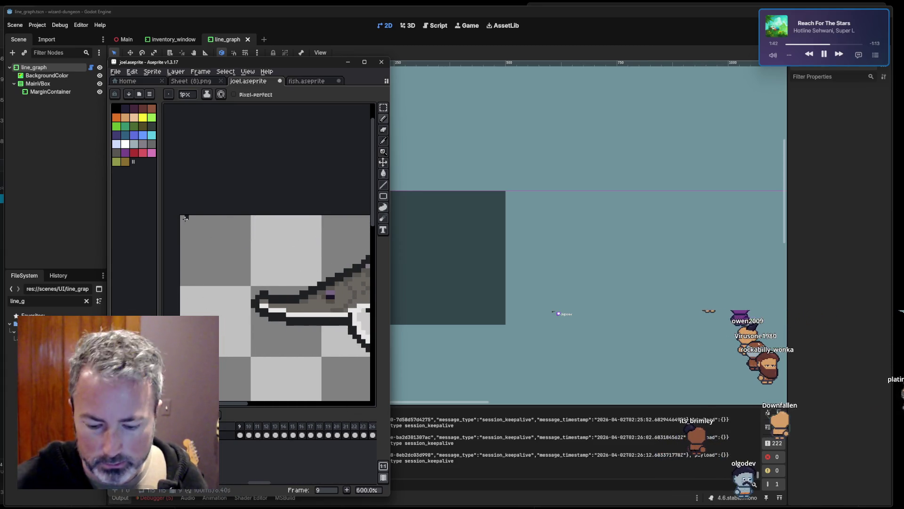
# Select the whole 28×28 sprite and move it down one pixel.
pyautogui.press('m')
pyautogui.moveTo(182, 217)
pyautogui.mouseDown()
pyautogui.moveTo(302, 320)
pyautogui.moveTo(296, 335)
pyautogui.moveTo(305, 339)
pyautogui.mouseUp()
pyautogui.moveTo(287, 309); pyautogui.dragTo(286, 313)
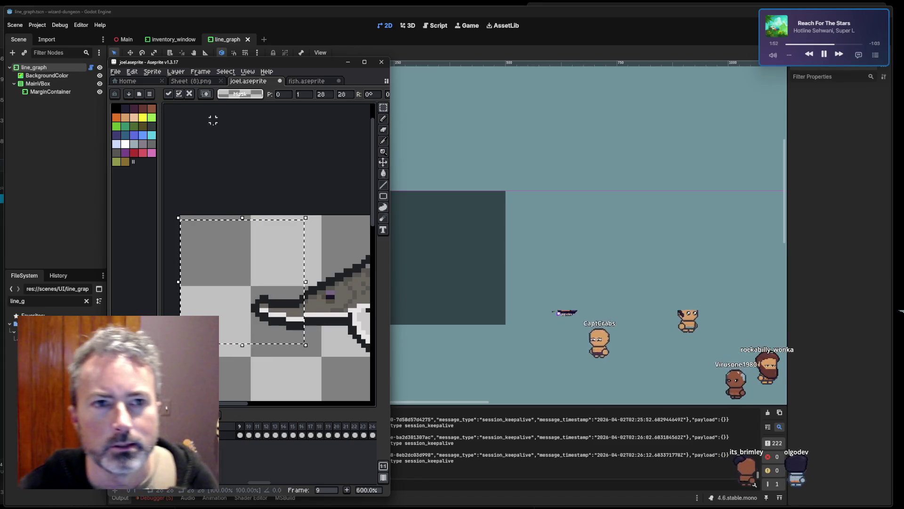
# Save joel.aseprite and re-export the GIF at 100%, overwriting the old file.
pyautogui.hotkey('ctrl', 's')
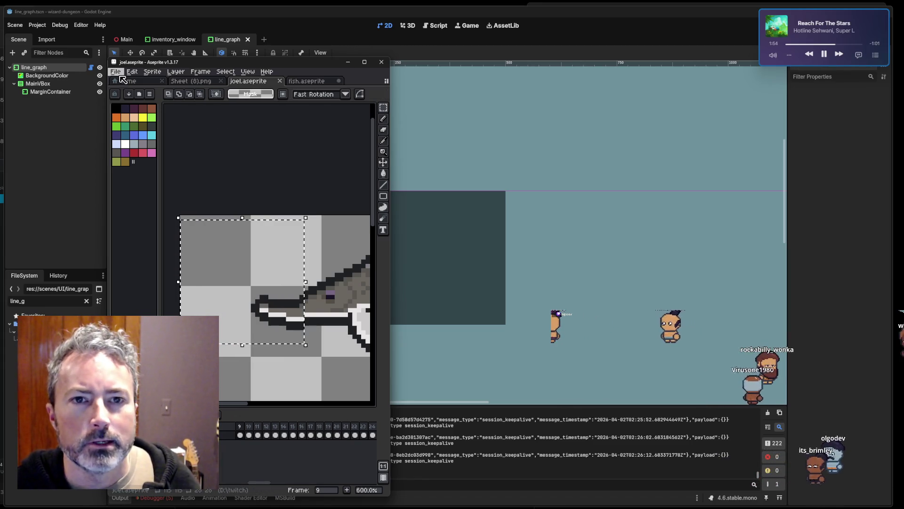
pyautogui.click(115, 71)
pyautogui.moveTo(149, 148)
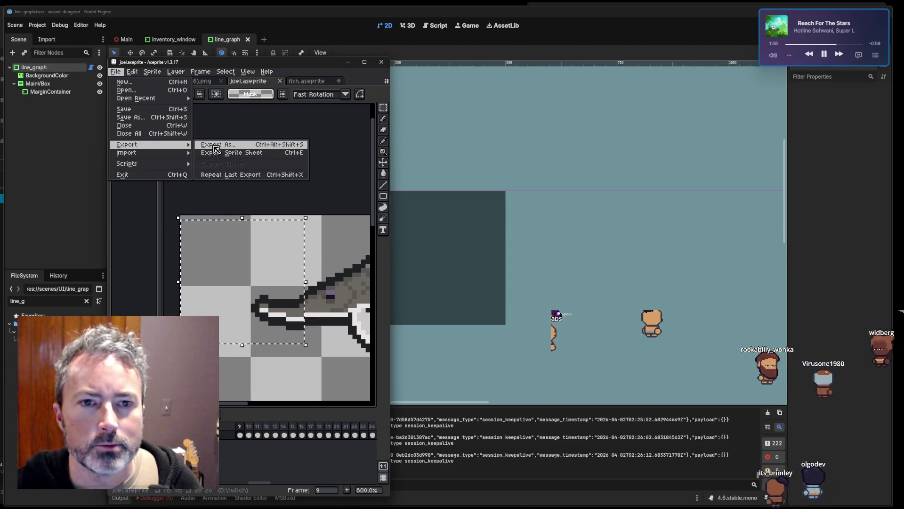
pyautogui.click(218, 145)
pyautogui.click(201, 87)
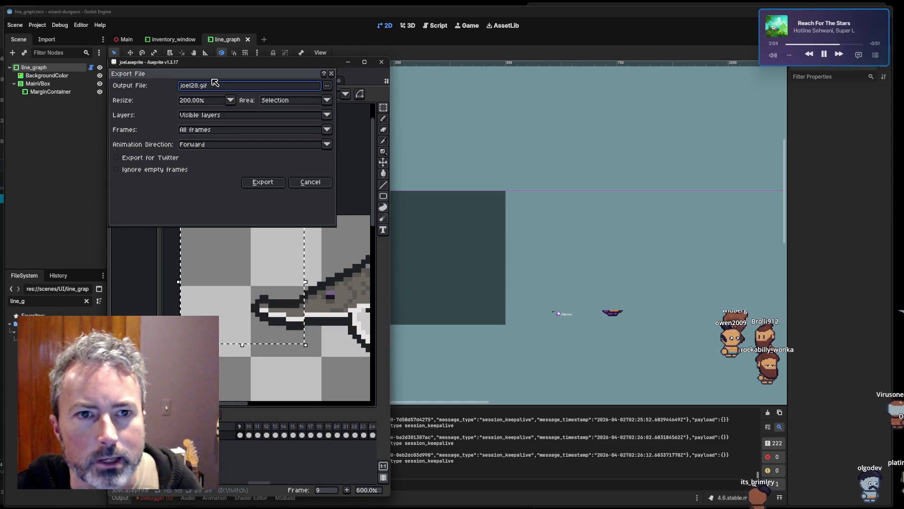
pyautogui.click(212, 104)
pyautogui.click(202, 125)
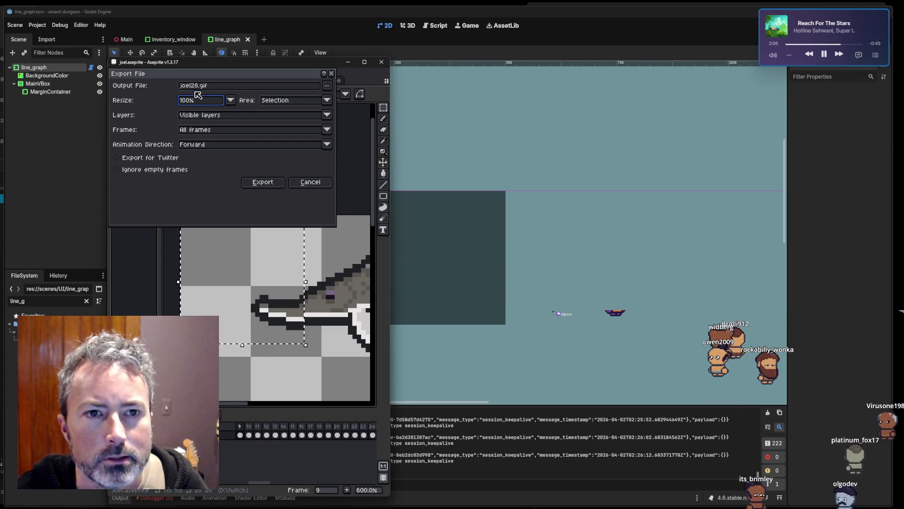
pyautogui.click(272, 181)
pyautogui.click(237, 305)
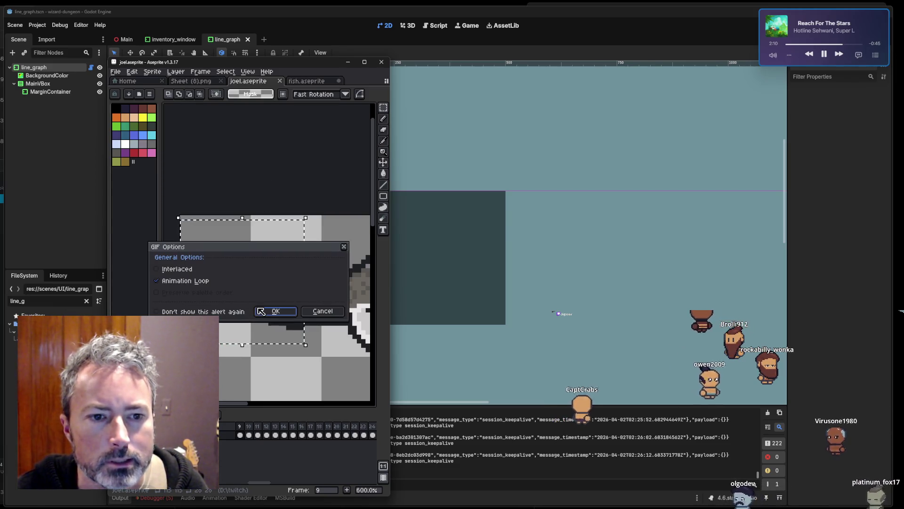
pyautogui.click(275, 311)
# Export the GIF again with a changed size and file name.
pyautogui.click(115, 71)
pyautogui.moveTo(156, 146)
pyautogui.click(212, 147)
pyautogui.click(195, 103)
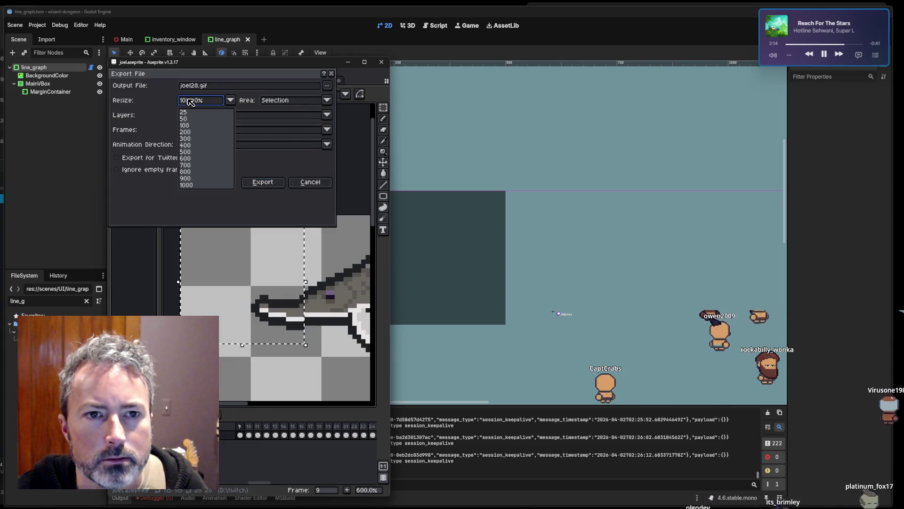
pyautogui.click(185, 101)
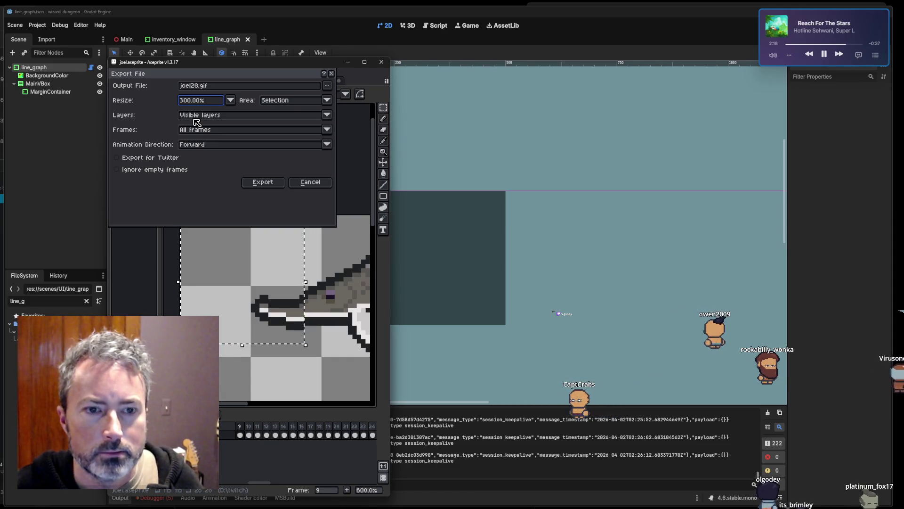
pyautogui.click(196, 86)
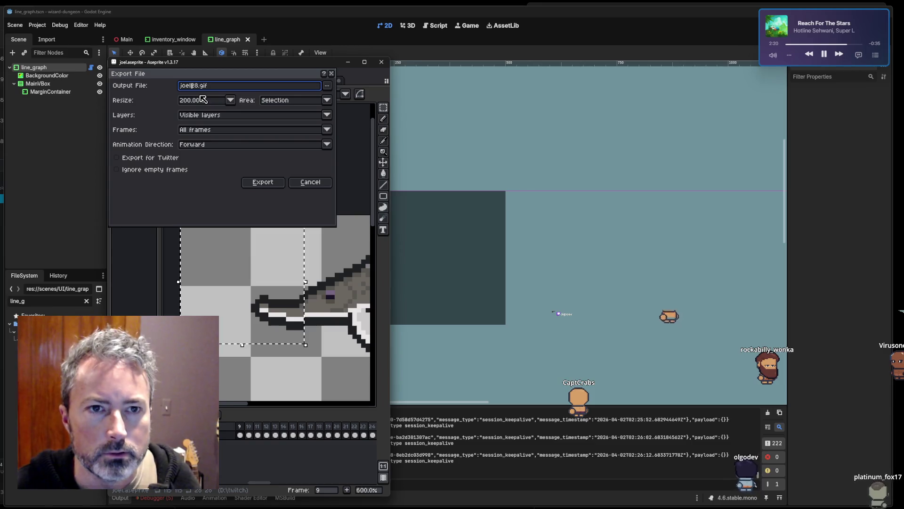
pyautogui.write('56')
pyautogui.press('Return')
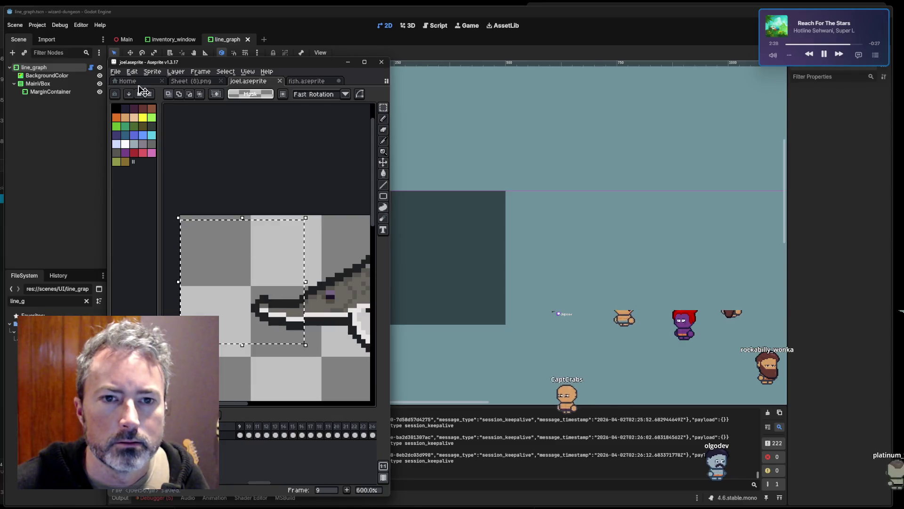
# Export at 400% as joel112.gif, replacing the existing file, then switch to the browser.
pyautogui.click(115, 72)
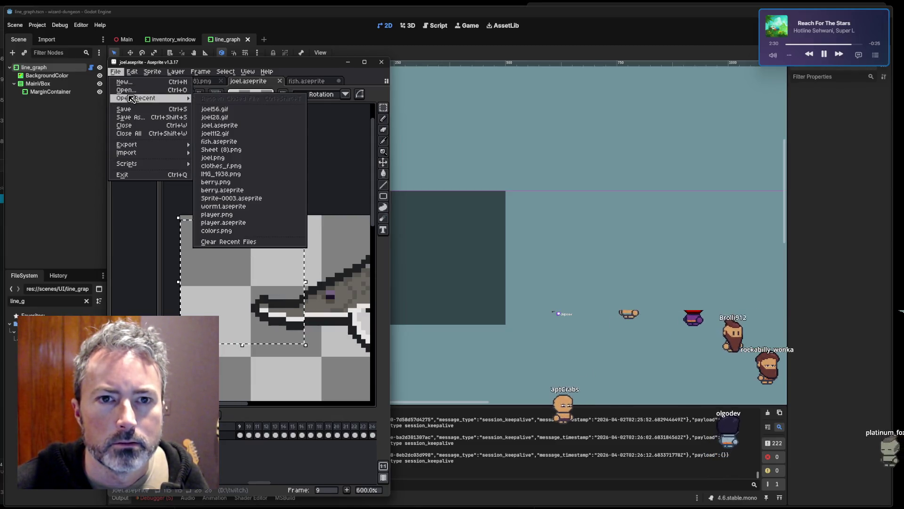
pyautogui.moveTo(175, 150)
pyautogui.click(211, 145)
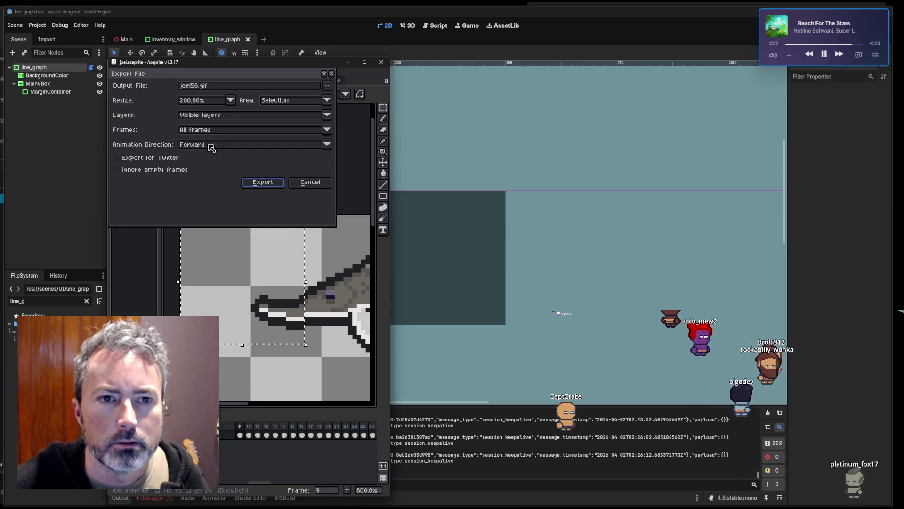
pyautogui.click(194, 103)
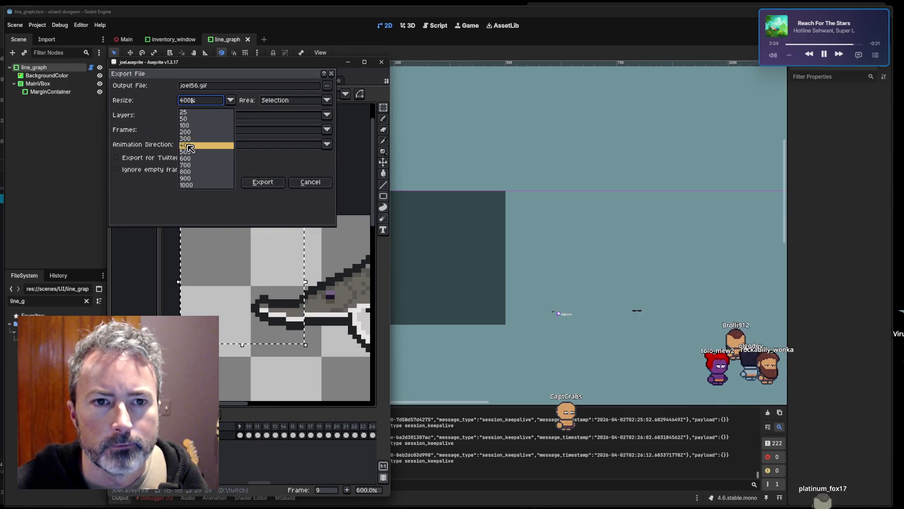
pyautogui.click(190, 146)
pyautogui.click(201, 89)
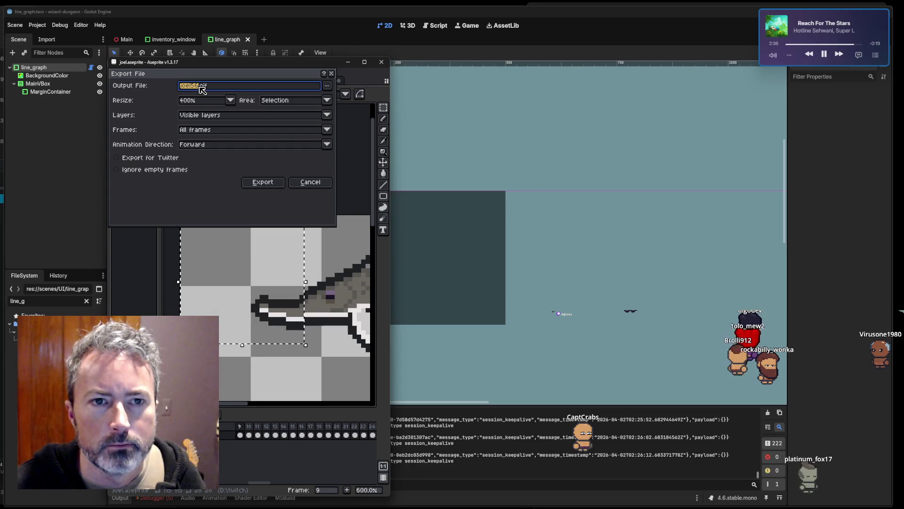
pyautogui.click(202, 89)
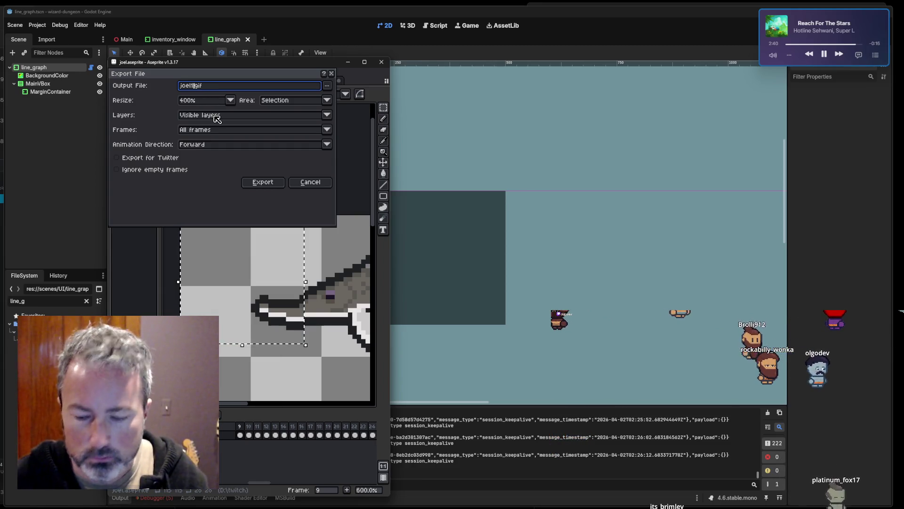
pyautogui.click(270, 183)
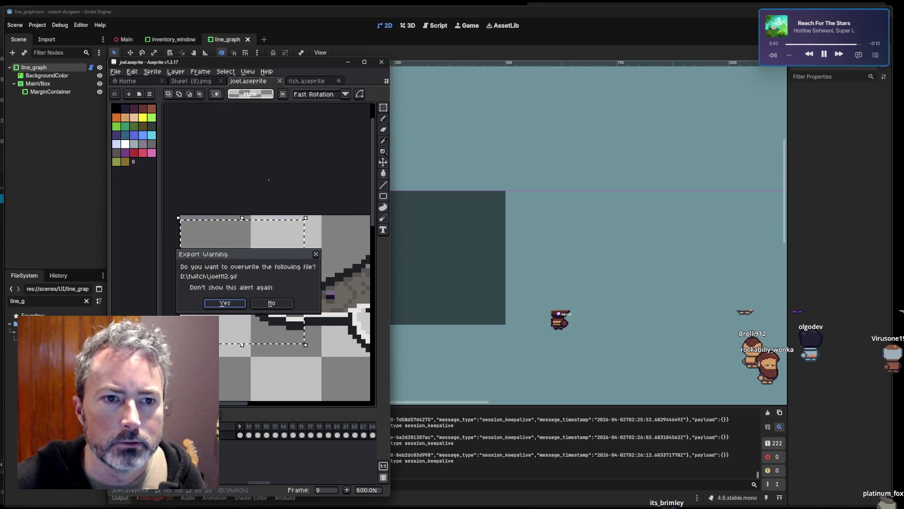
pyautogui.click(234, 306)
pyautogui.click(283, 311)
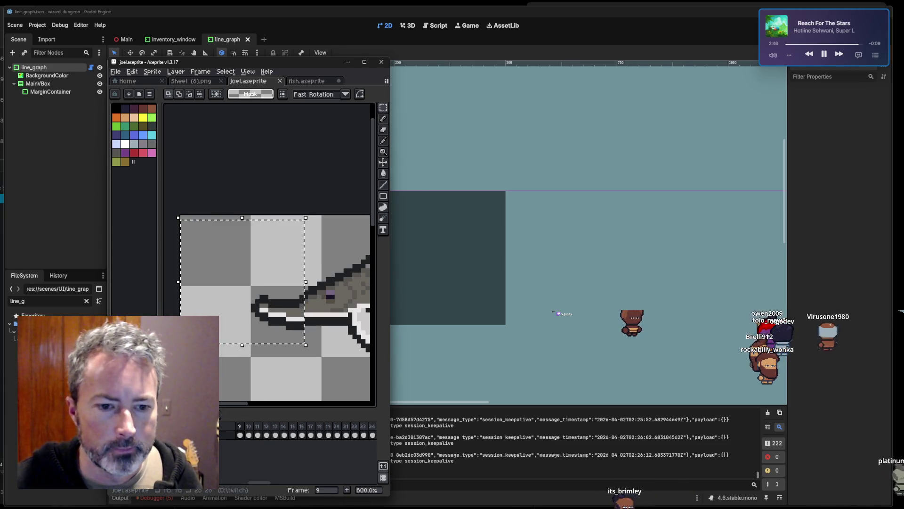
pyautogui.hotkey('alt', 'Tab')
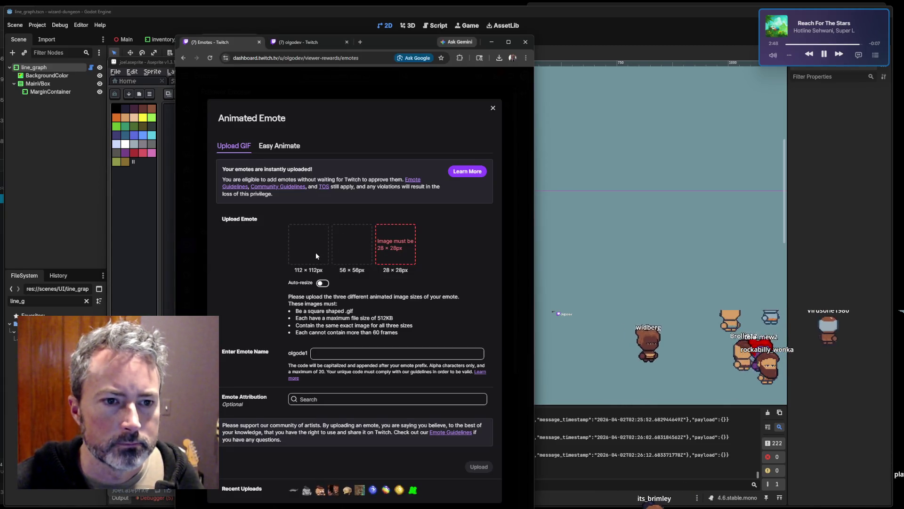
# Load the exported GIF into the 112×112 emote slot, then leave the Twitch page.
pyautogui.click(316, 254)
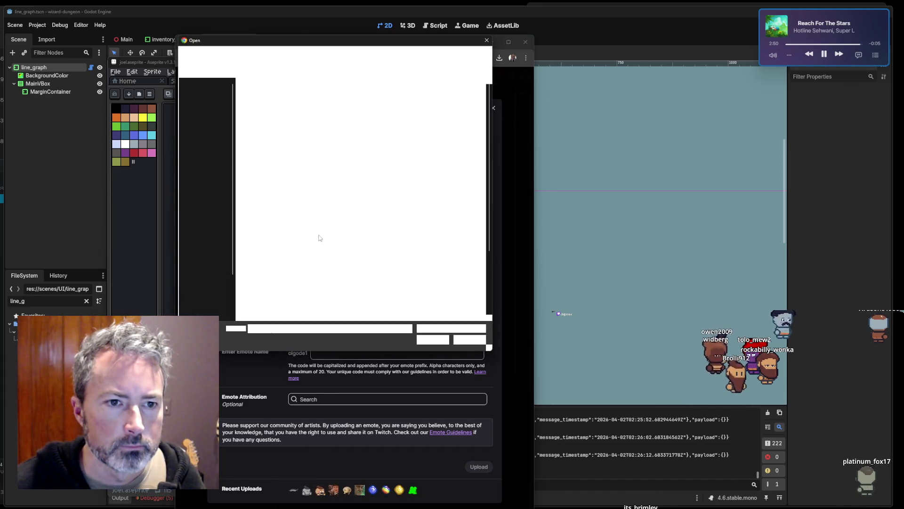
pyautogui.click(316, 222)
pyautogui.doubleClick(312, 191)
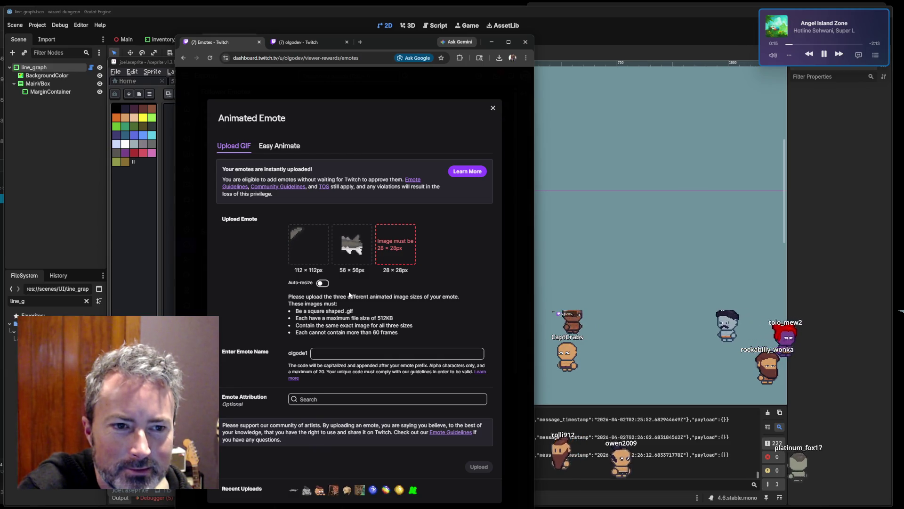
pyautogui.click(580, 16)
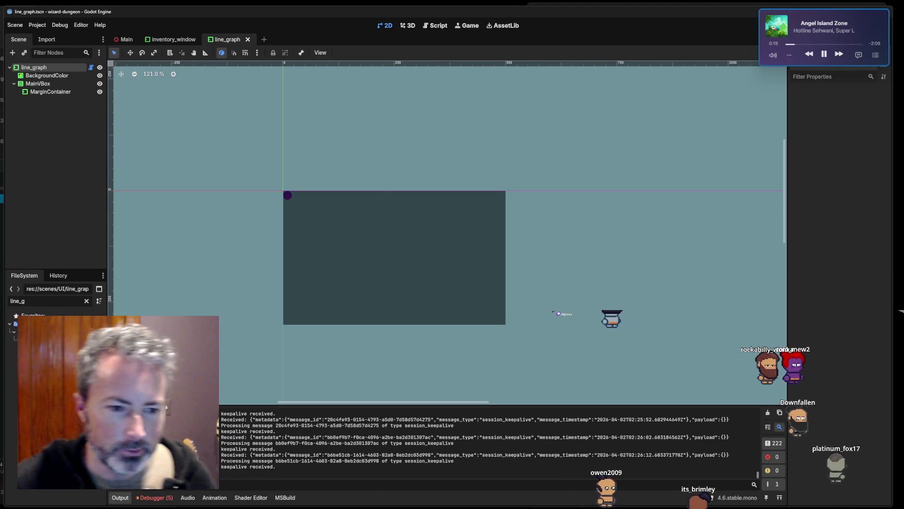
# Back in Aseprite, compare frames 1 and 3, and shift frame 6's snout one pixel left.
pyautogui.hotkey('alt', 'Tab')
pyautogui.hscroll(-3, 242, 432)
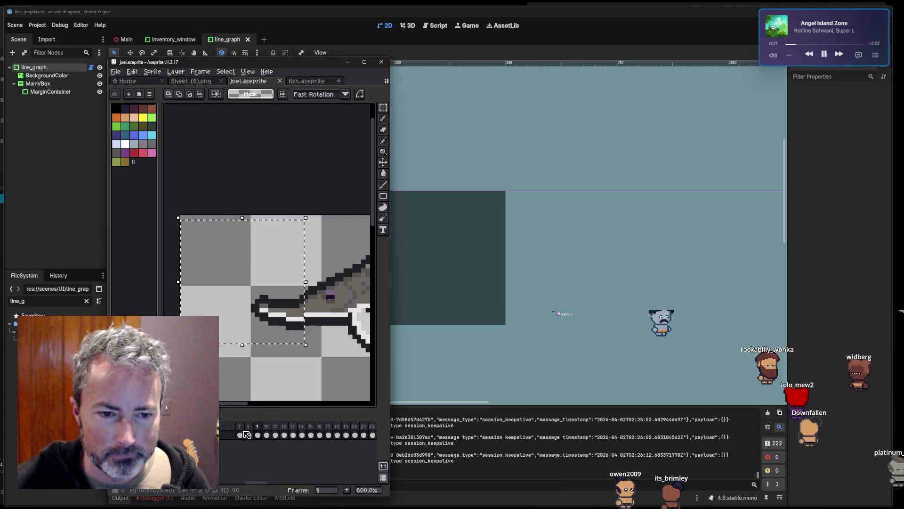
pyautogui.hscroll(-2, 241, 432)
pyautogui.click(240, 435)
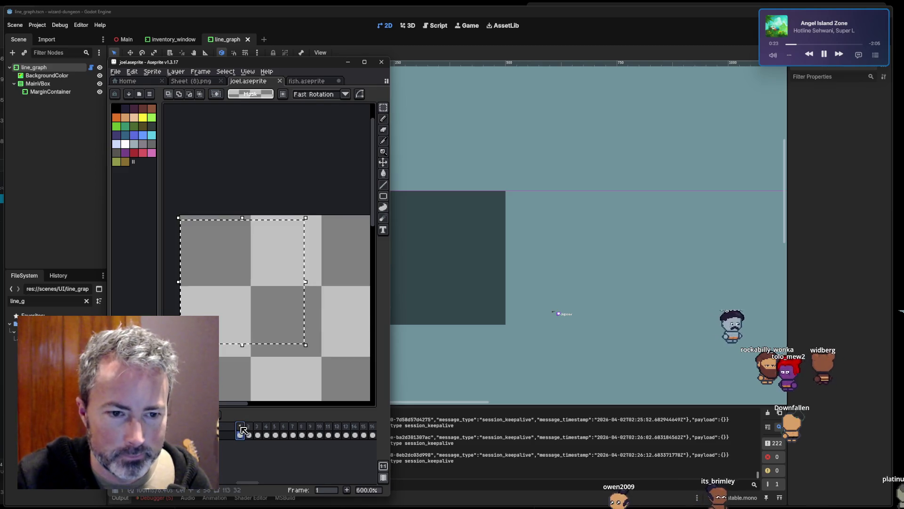
pyautogui.click(257, 428)
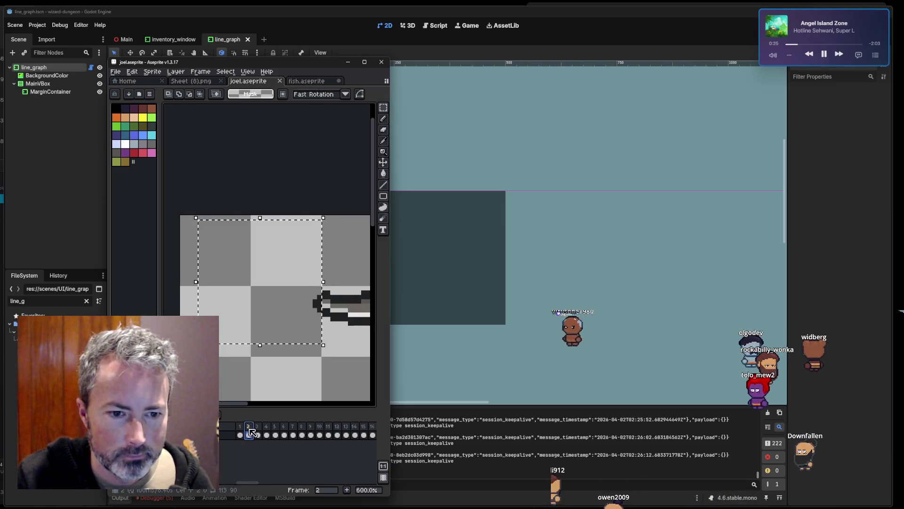
pyautogui.click(284, 435)
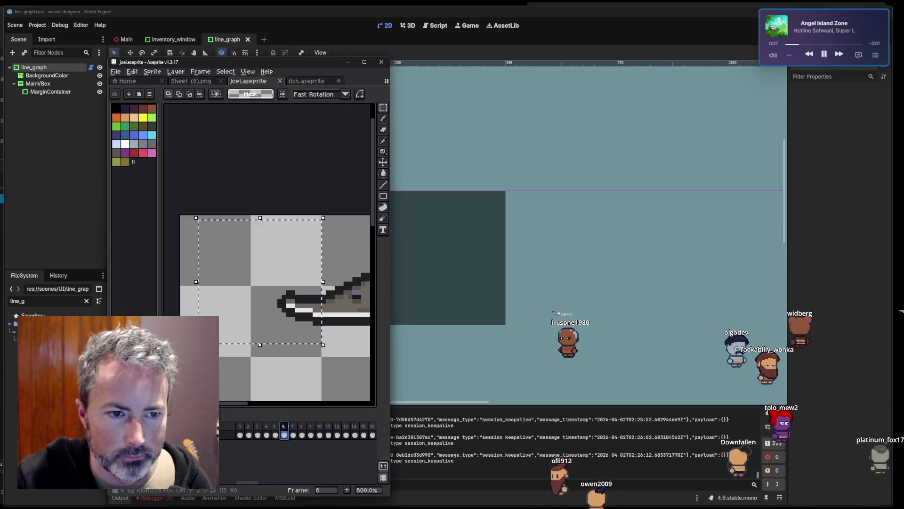
pyautogui.press('Left')
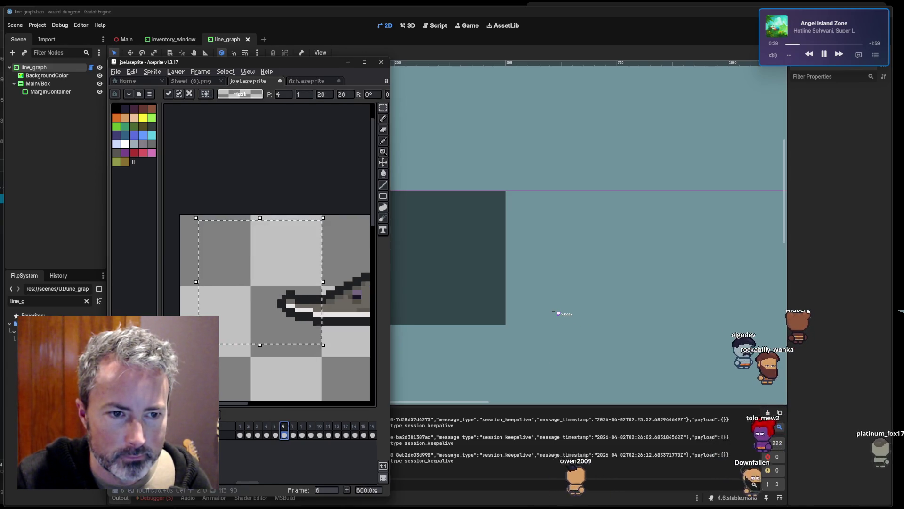
# Preview the animation from frame 8, then raise frame 9's snout tip one pixel.
pyautogui.click(301, 434)
pyautogui.press('Return')
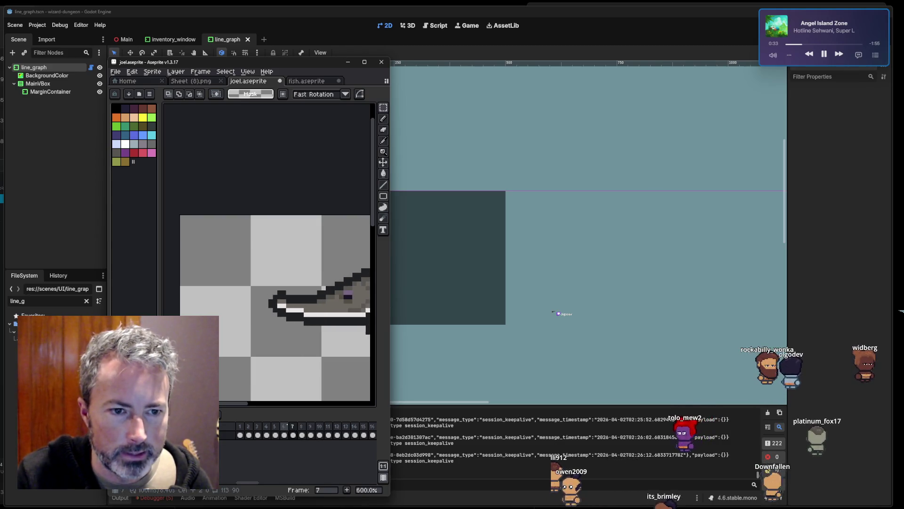
pyautogui.click(285, 426)
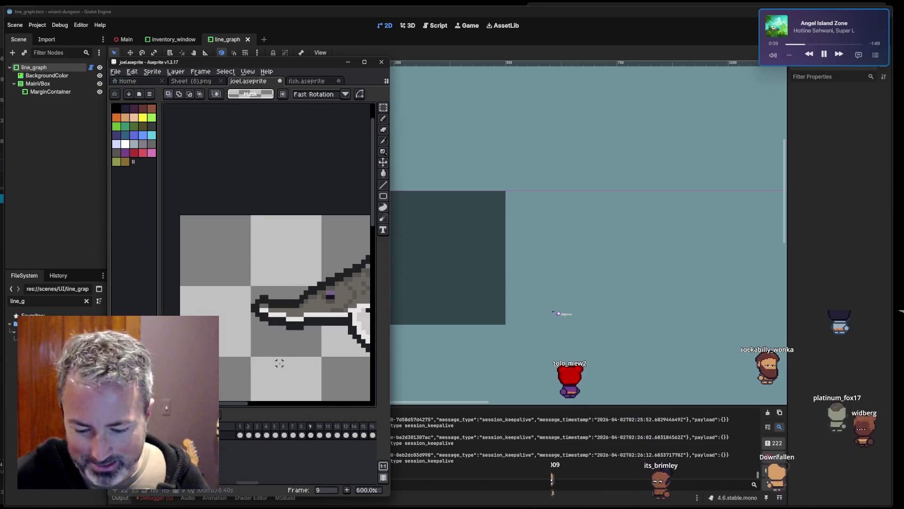
pyautogui.moveTo(304, 335); pyautogui.dragTo(246, 281)
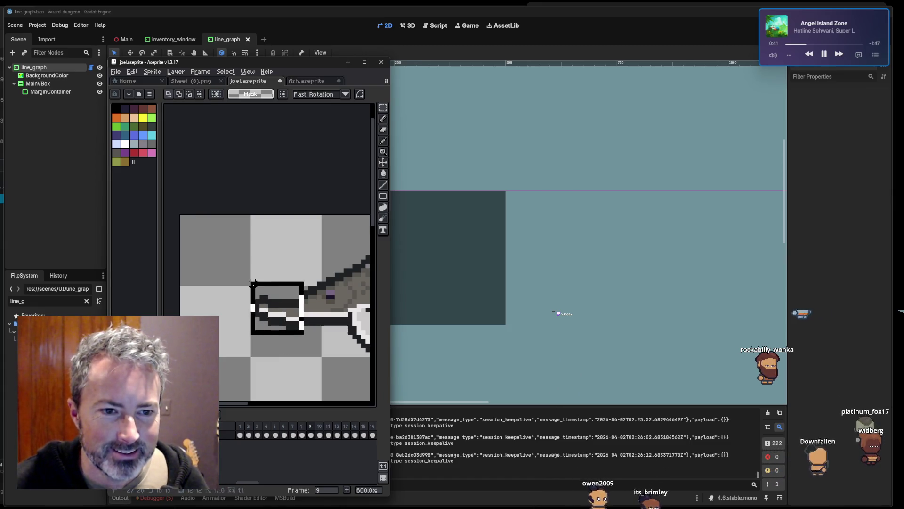
pyautogui.press('Up')
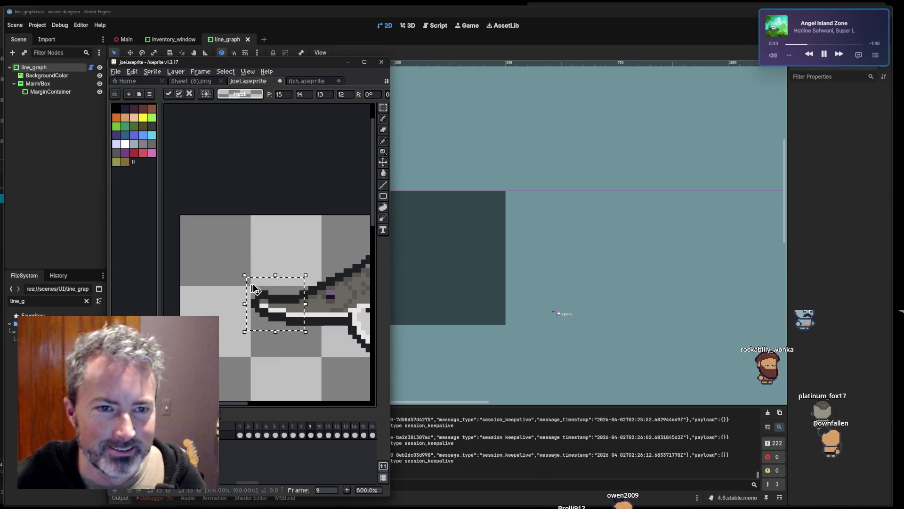
# Save joel.aseprite and marquee the square around the fish's head for export.
pyautogui.hotkey('ctrl', 's')
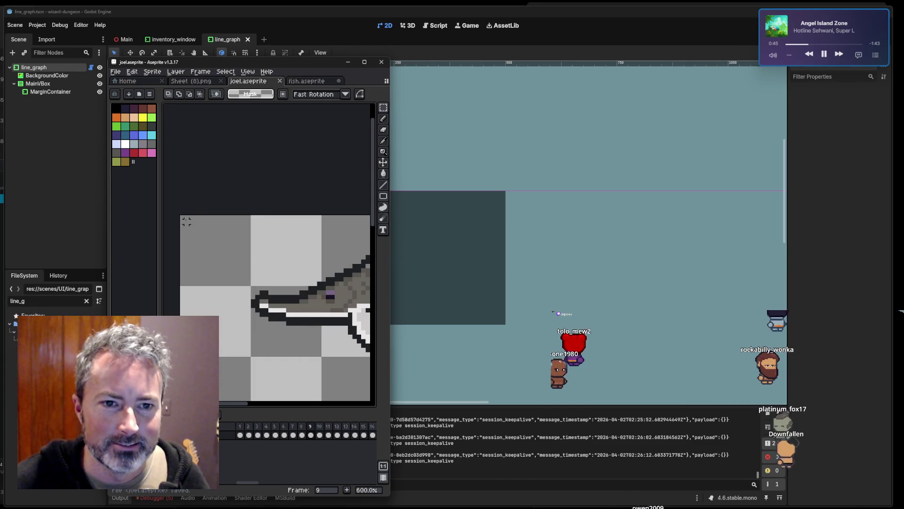
pyautogui.moveTo(204, 243)
pyautogui.mouseDown()
pyautogui.moveTo(295, 311)
pyautogui.moveTo(306, 336)
pyautogui.mouseUp()
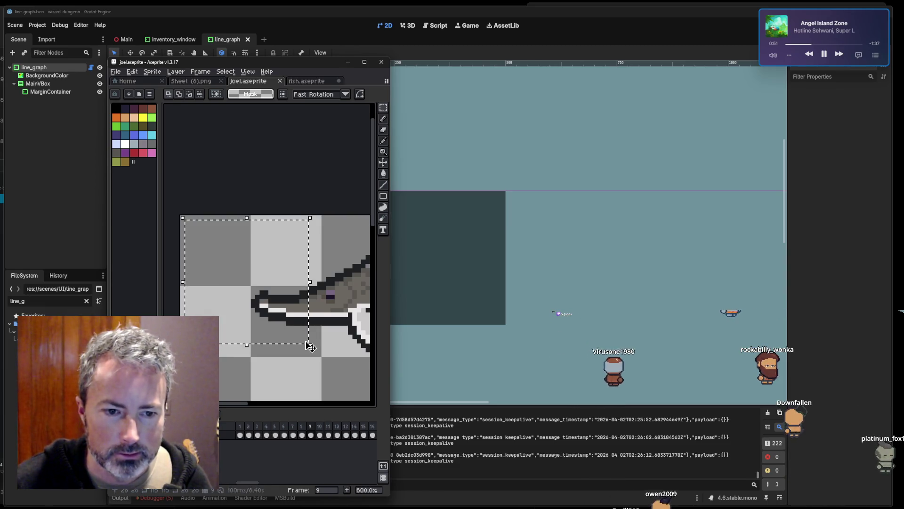
pyautogui.click(115, 72)
pyautogui.moveTo(142, 145)
pyautogui.click(223, 146)
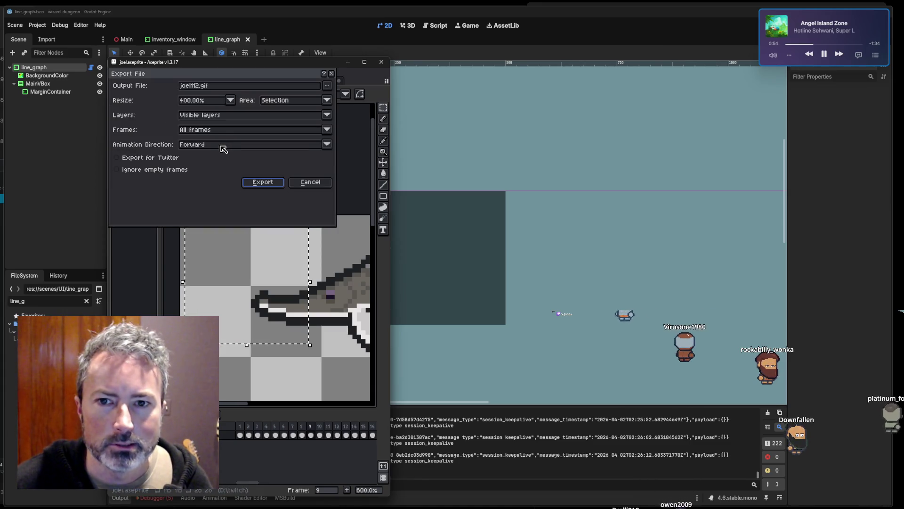
# Export joel28.gif at 100% size, overwriting the earlier file.
pyautogui.click(194, 101)
pyautogui.write('100')
pyautogui.write('8')
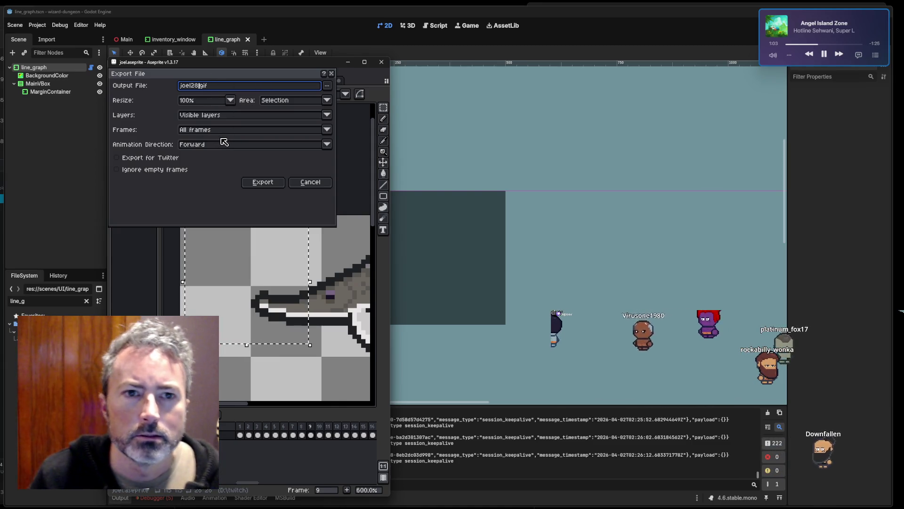
pyautogui.click(262, 183)
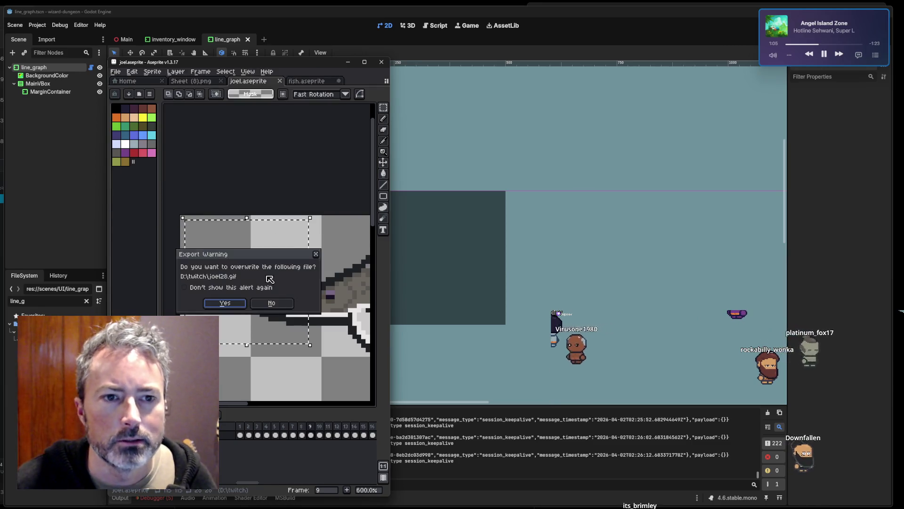
pyautogui.click(231, 304)
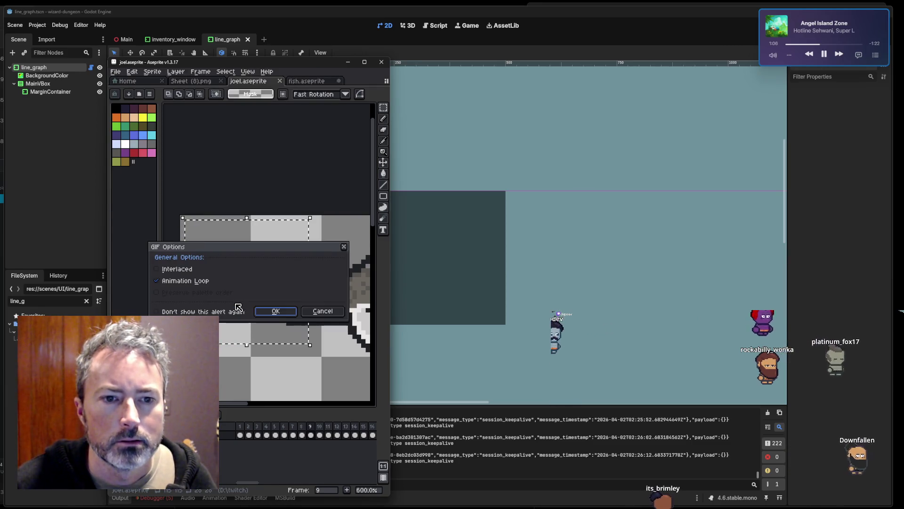
pyautogui.click(276, 310)
# Export joel56.gif at 200% size and confirm overwriting the existing file.
pyautogui.click(115, 72)
pyautogui.moveTo(129, 145)
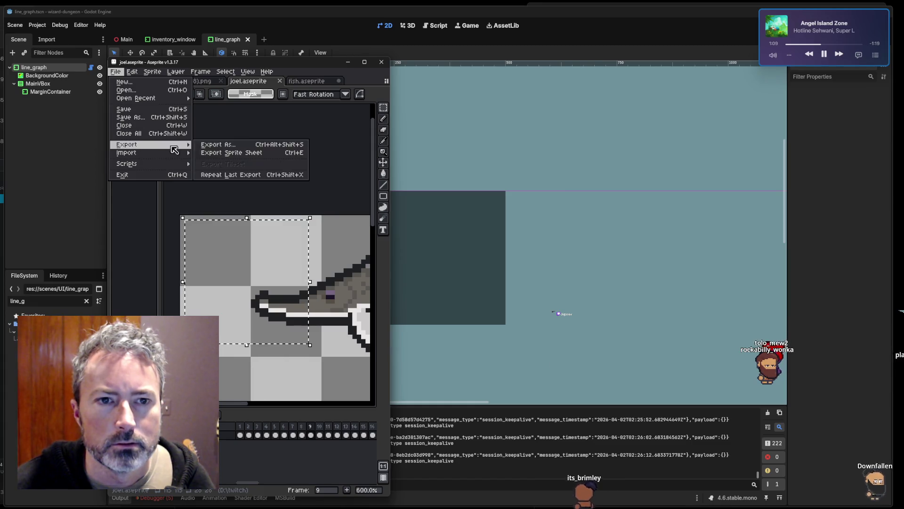
pyautogui.click(219, 146)
pyautogui.click(189, 101)
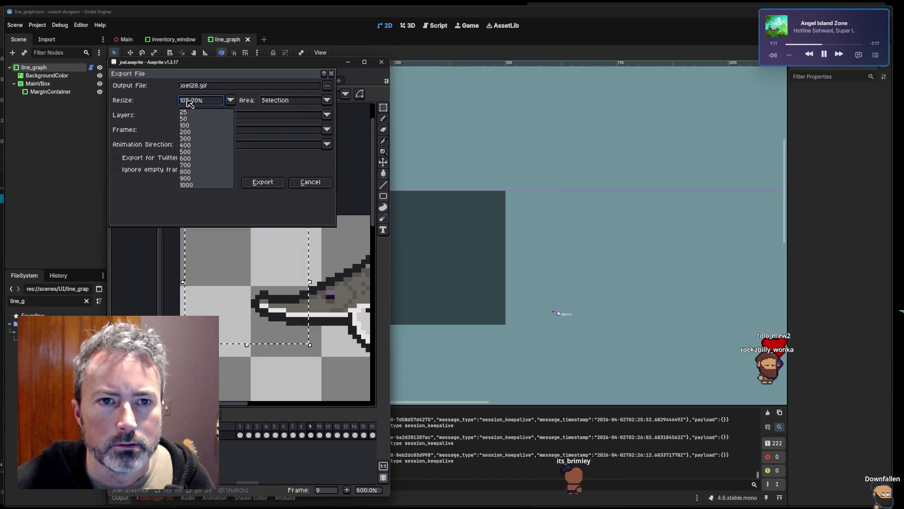
pyautogui.click(189, 132)
pyautogui.click(197, 86)
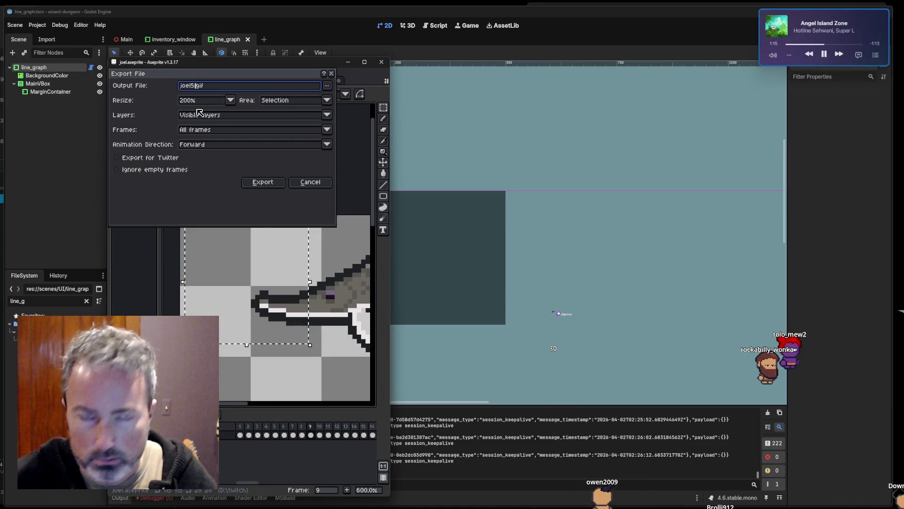
pyautogui.press('Return')
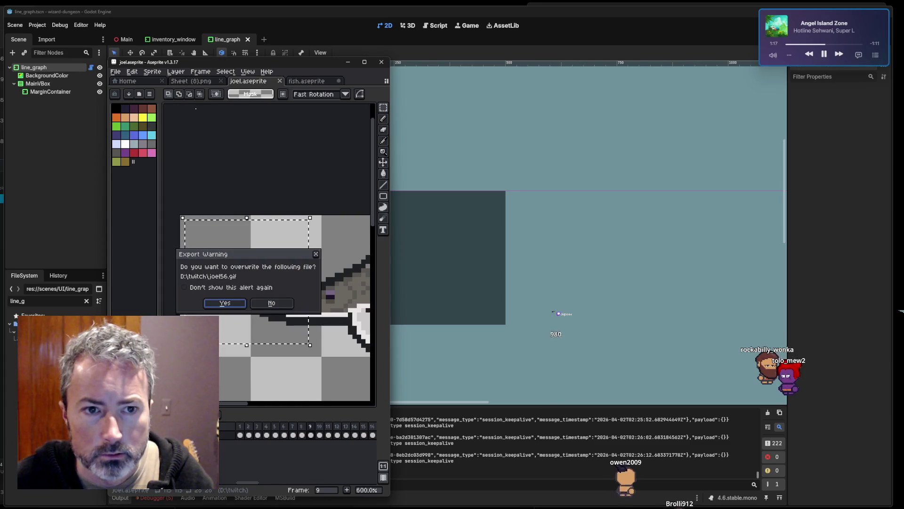
pyautogui.press('Return')
pyautogui.press('Return')
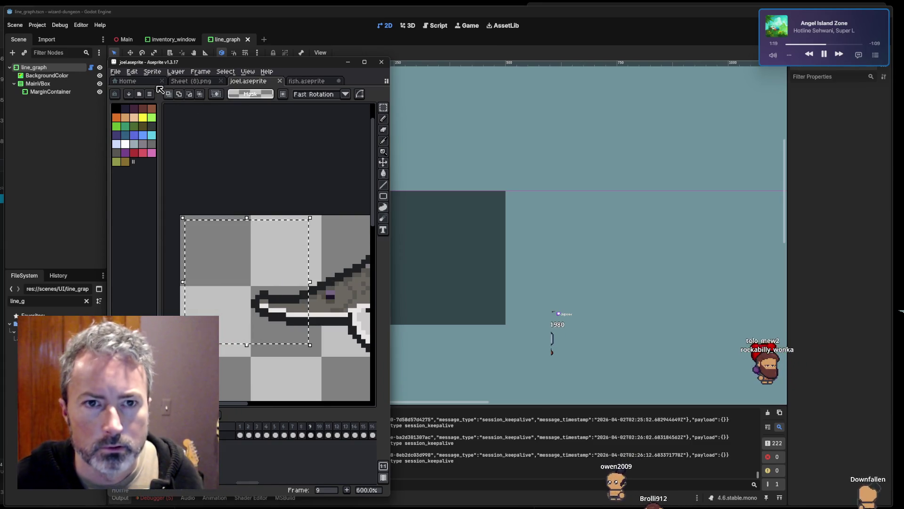
# Export joel112.gif at 400% with looping on, replacing the old file, then switch to the game window.
pyautogui.click(116, 72)
pyautogui.moveTo(127, 144)
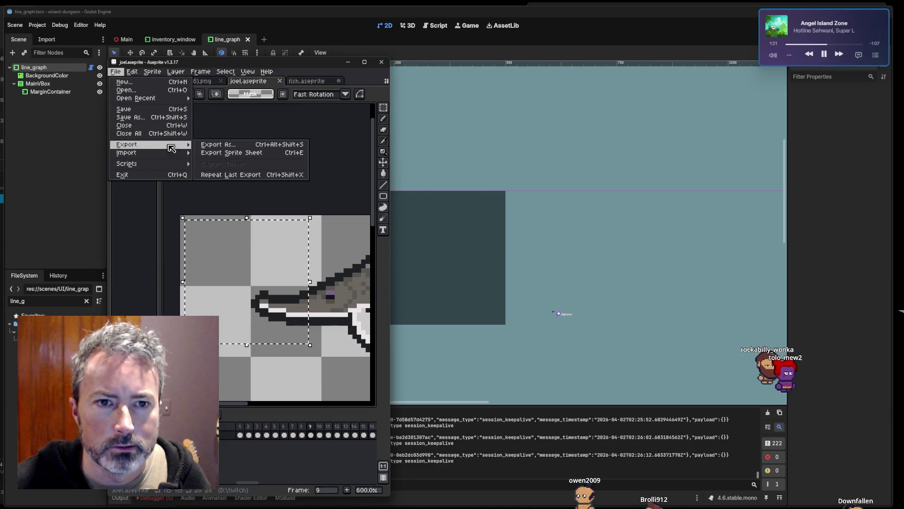
pyautogui.click(214, 145)
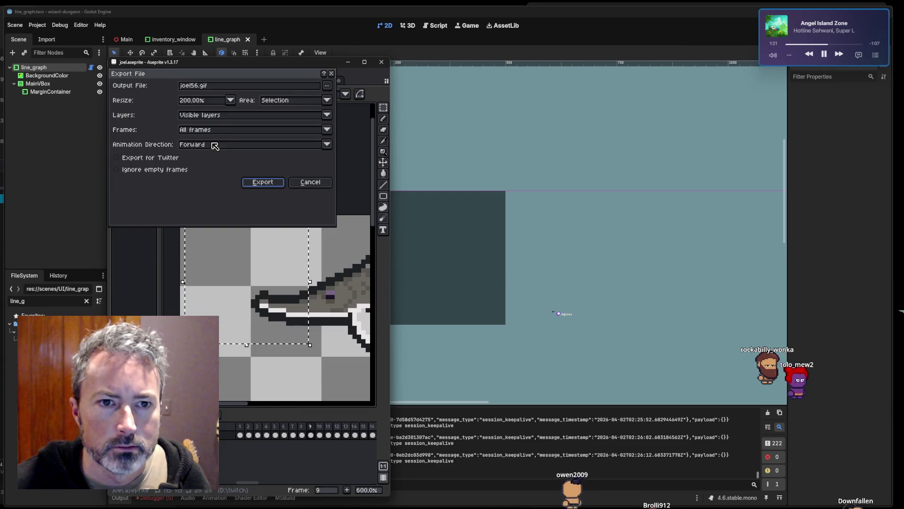
pyautogui.click(200, 107)
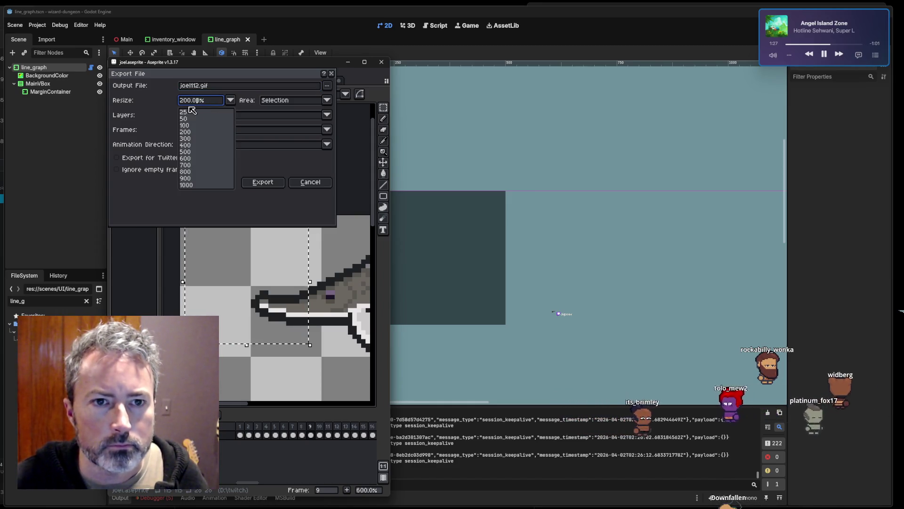
pyautogui.click(188, 144)
pyautogui.click(272, 184)
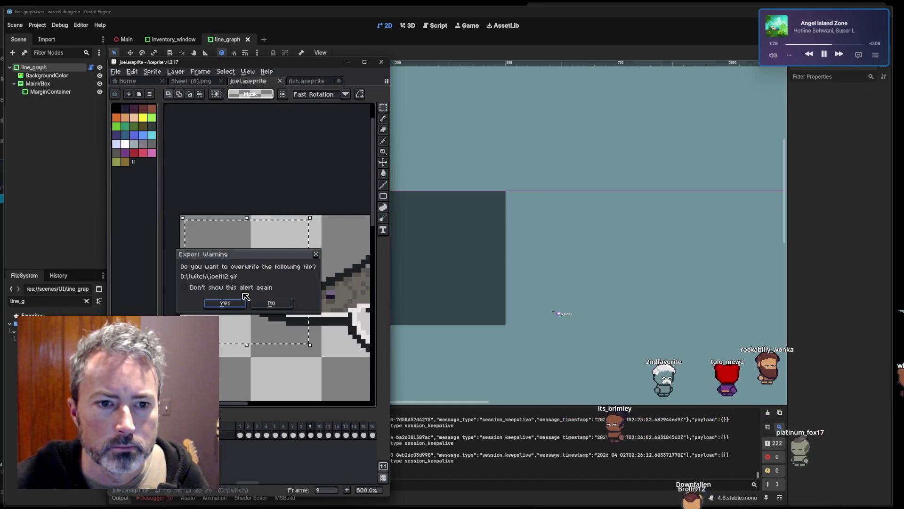
pyautogui.click(231, 305)
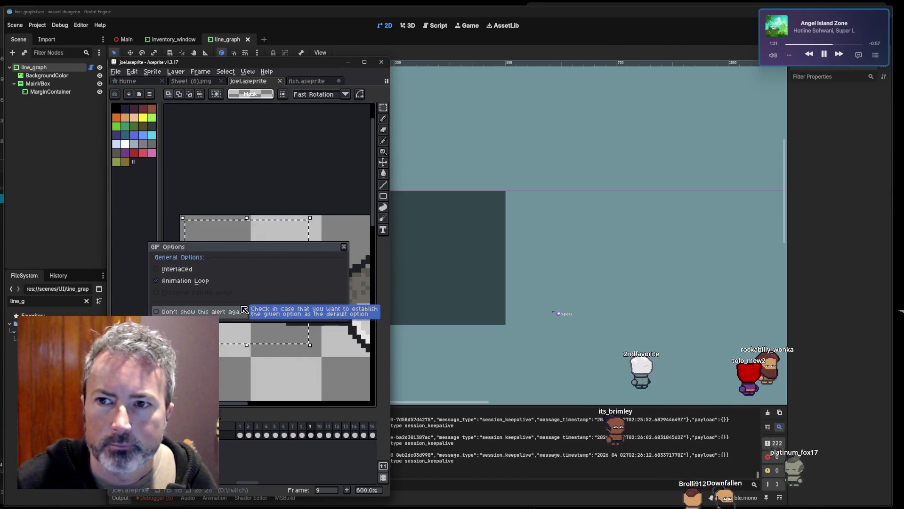
pyautogui.click(273, 313)
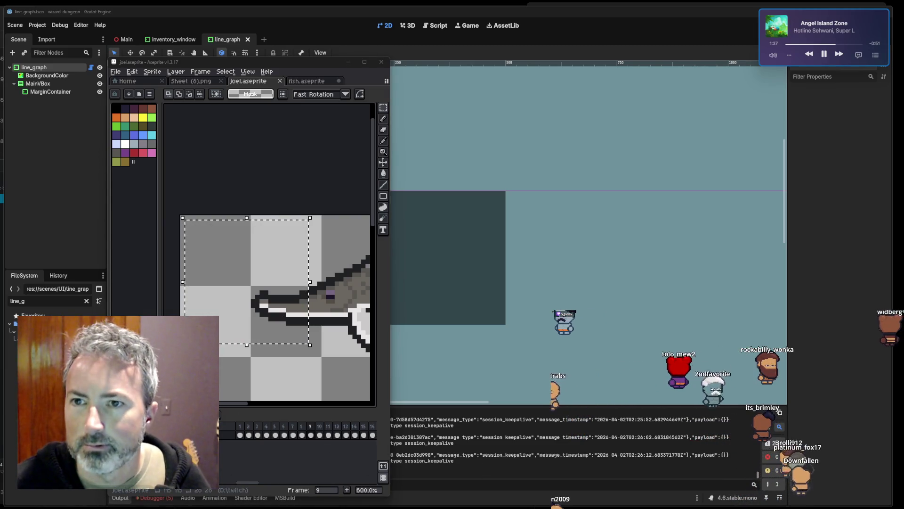
pyautogui.hotkey('alt', 'Tab')
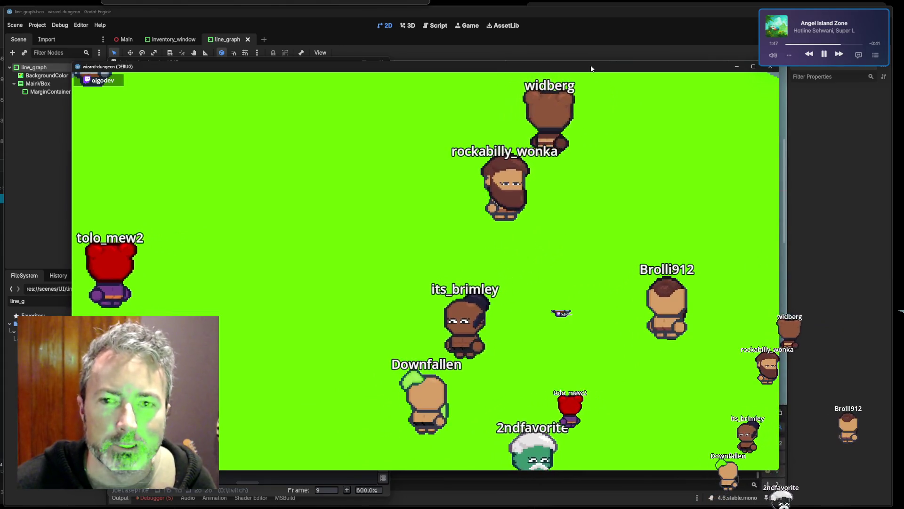
pyautogui.moveTo(594, 69); pyautogui.dragTo(591, 69)
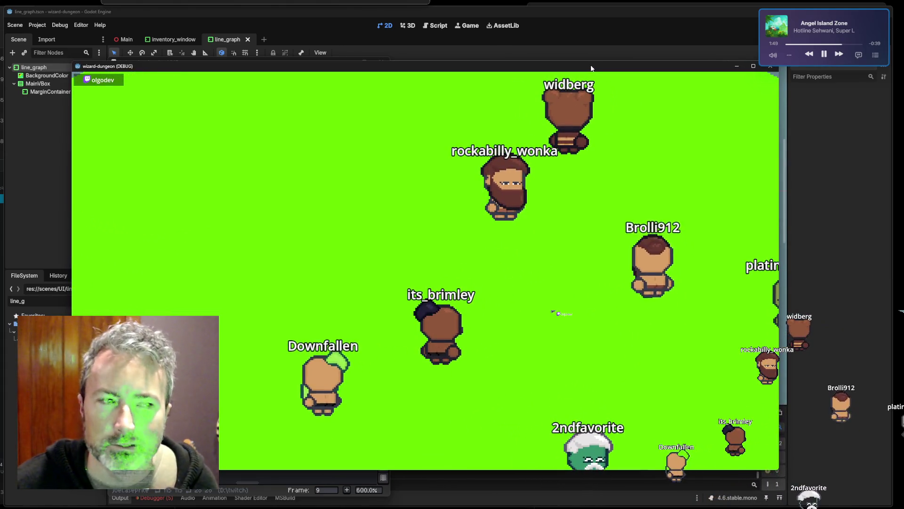
pyautogui.moveTo(592, 69); pyautogui.dragTo(582, 68)
pyautogui.click(728, 65)
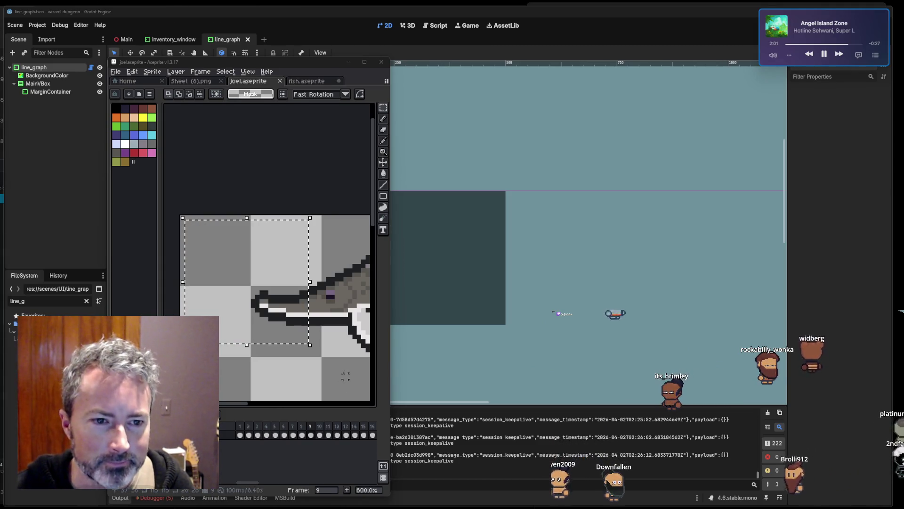
pyautogui.click(284, 59)
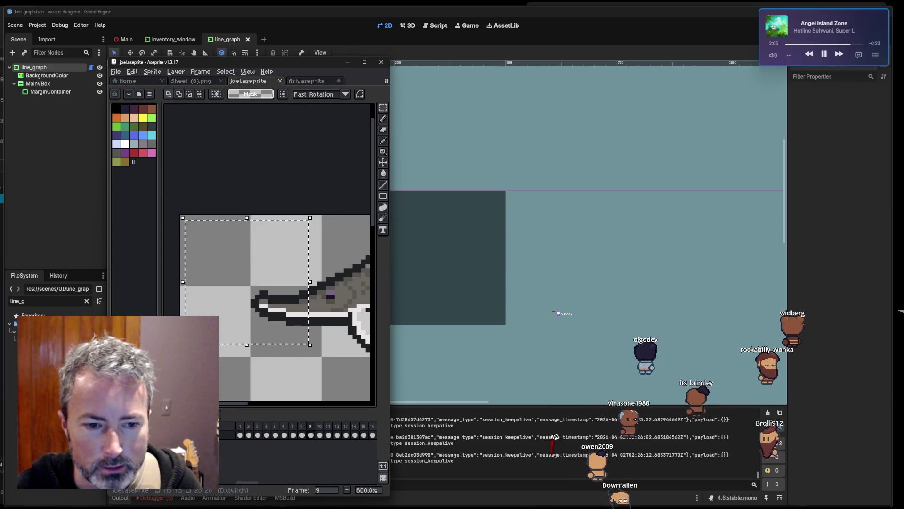
# Upload the matching GIFs into the 112×112, 56×56 and 28×28 animated emote slots.
pyautogui.click(227, 497)
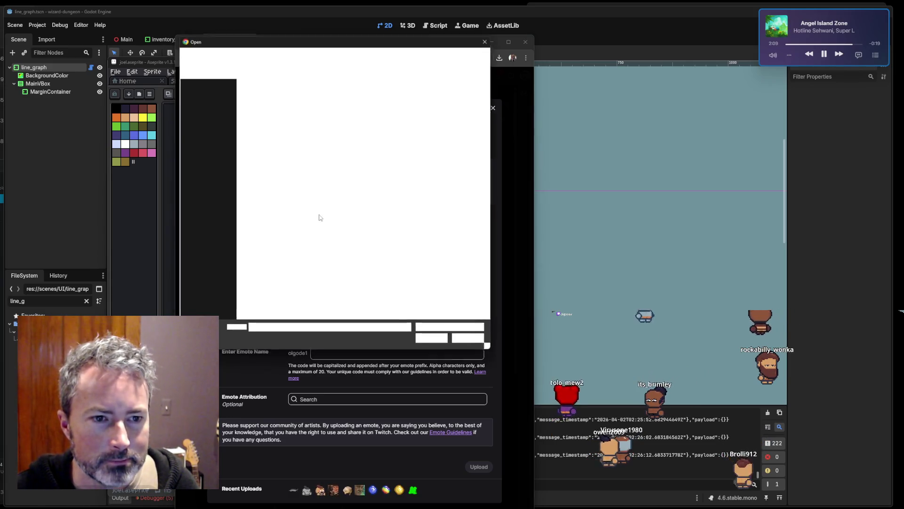
pyautogui.doubleClick(313, 237)
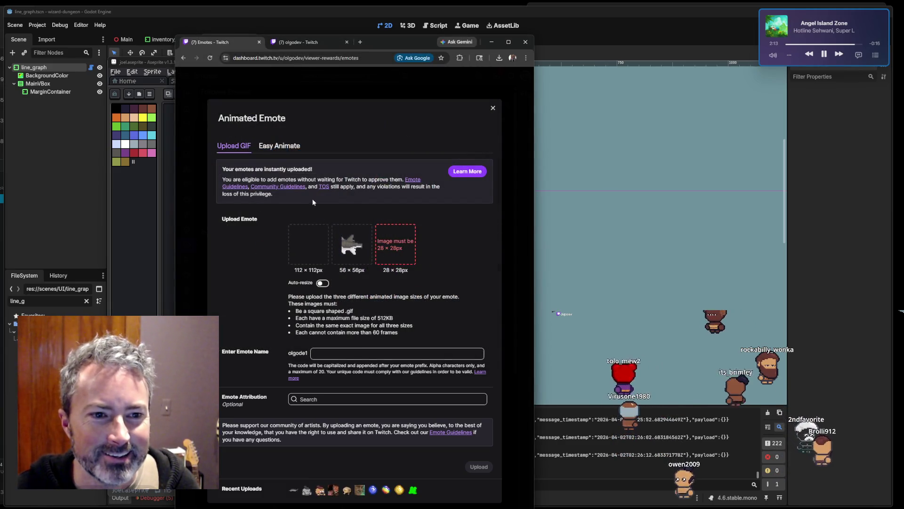
pyautogui.click(360, 246)
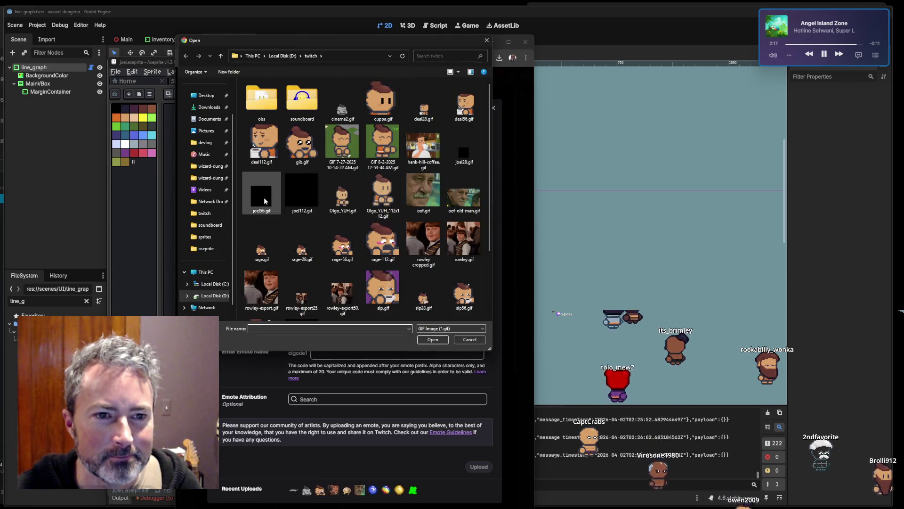
pyautogui.doubleClick(354, 244)
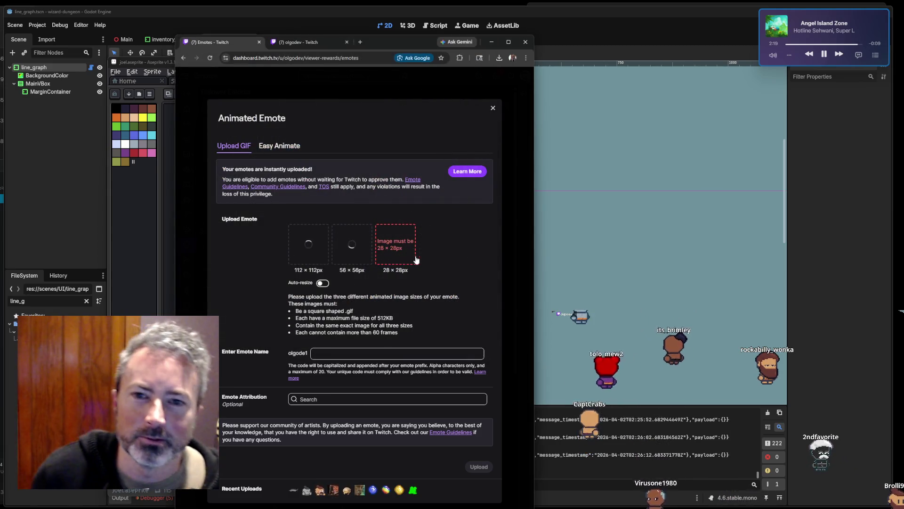
pyautogui.click(394, 245)
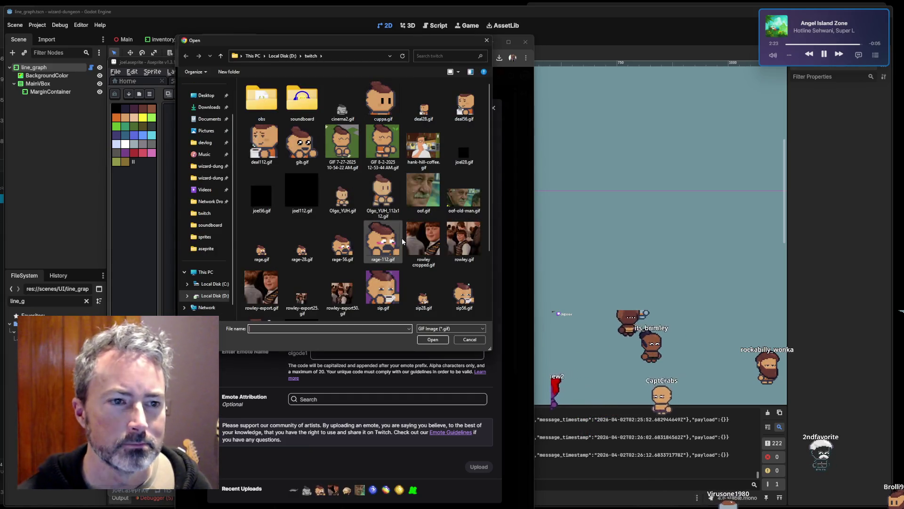
pyautogui.doubleClick(466, 159)
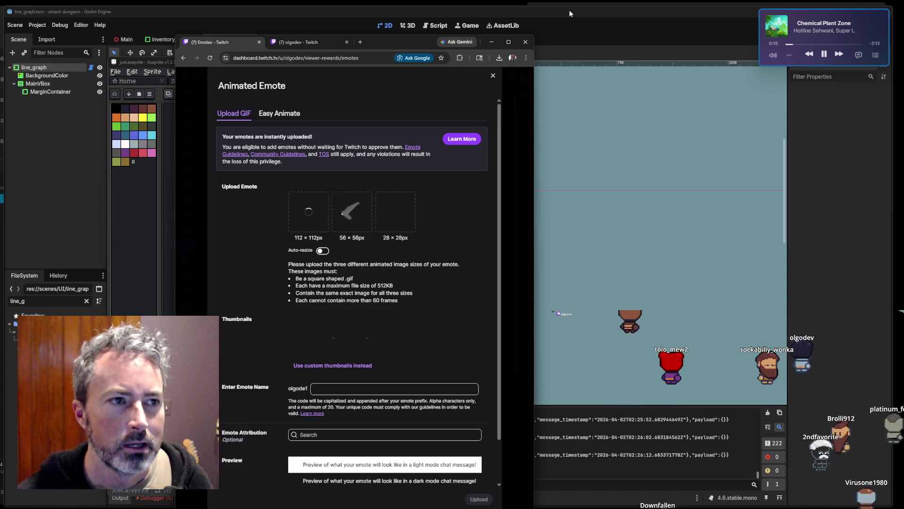
# Switch back to Aseprite and select frame 18 of the animation.
pyautogui.hotkey('alt', 'Tab')
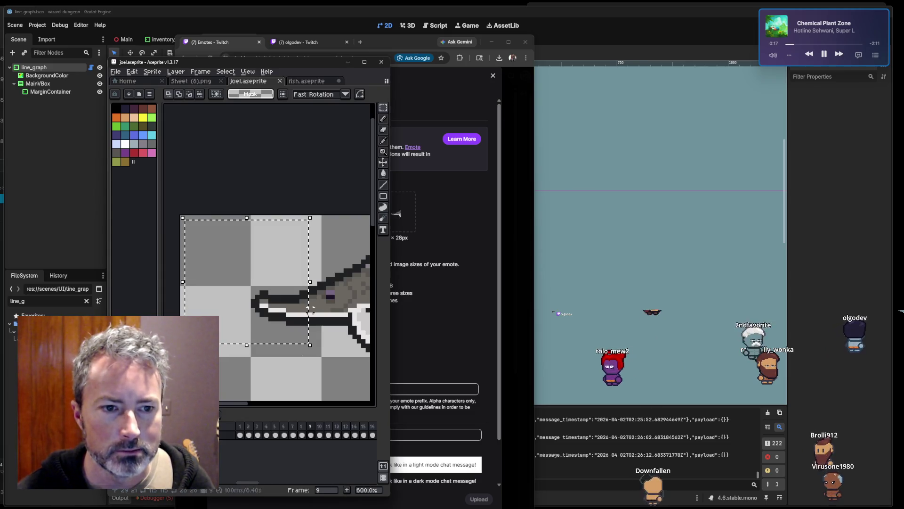
pyautogui.hscroll(2, 343, 428)
pyautogui.click(339, 427)
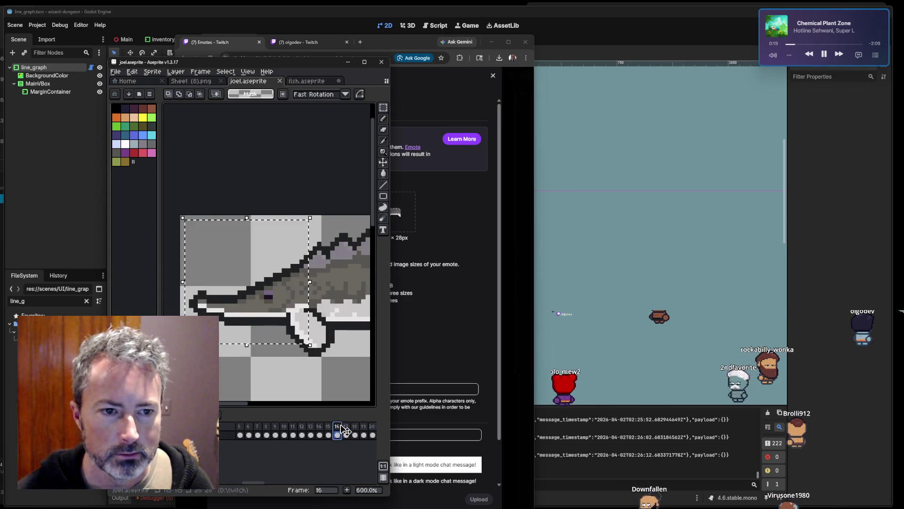
pyautogui.click(346, 427)
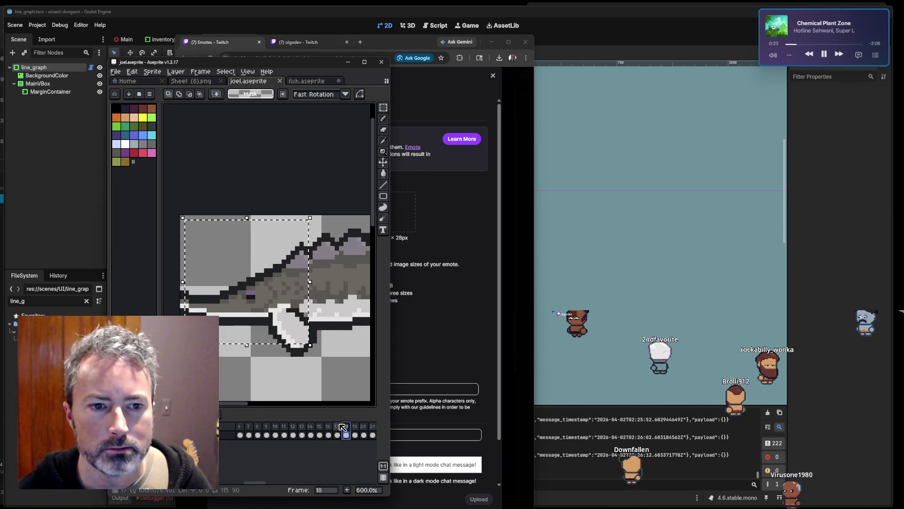
# Export only the selected frame at 100% as joelthumb.png, then return to the emote name field.
pyautogui.click(118, 73)
pyautogui.moveTo(155, 144)
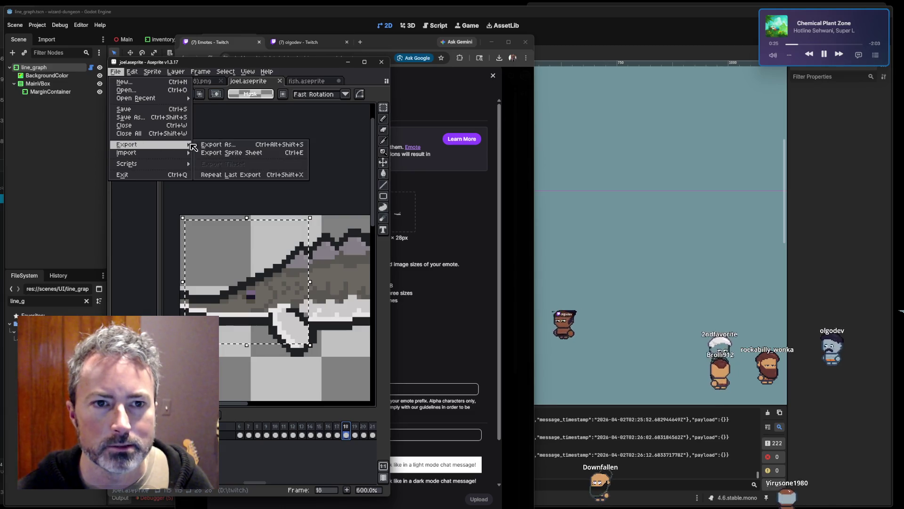
pyautogui.click(207, 145)
pyautogui.click(234, 85)
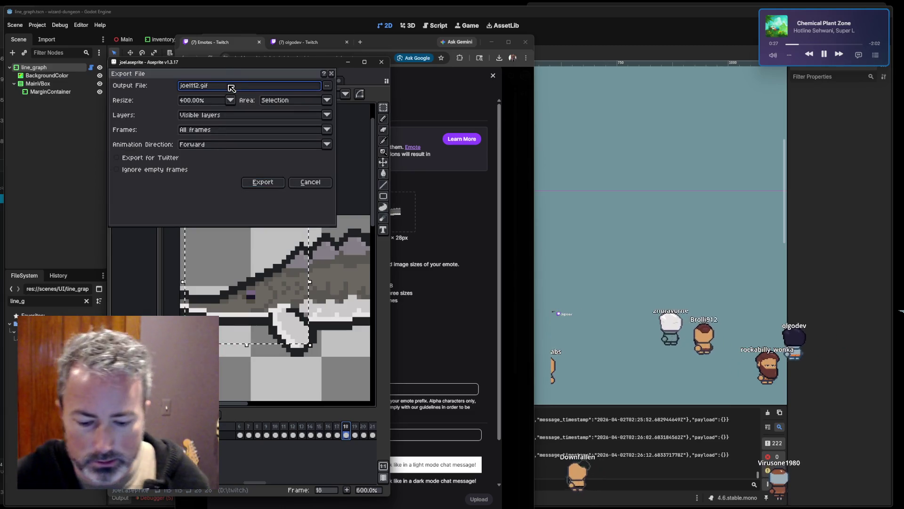
pyautogui.press('BackSpace')
pyautogui.press('BackSpace')
pyautogui.press('BackSpace')
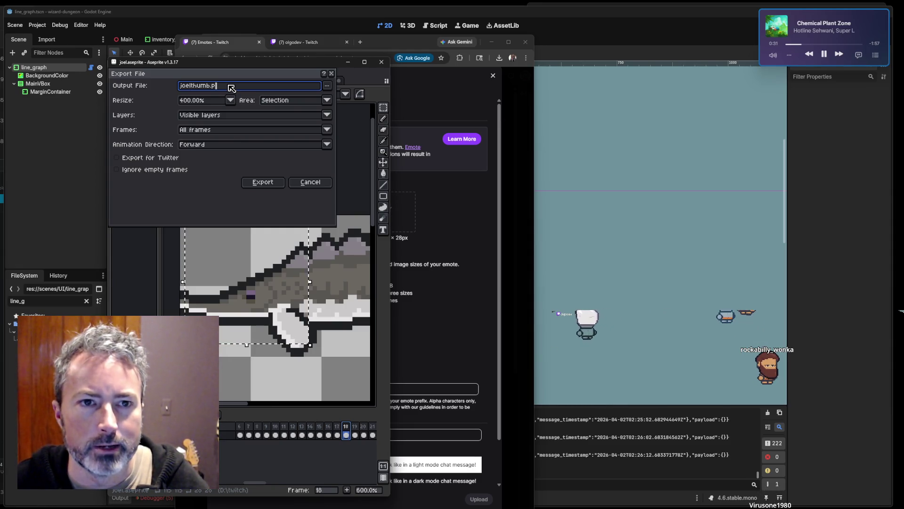
pyautogui.click(231, 101)
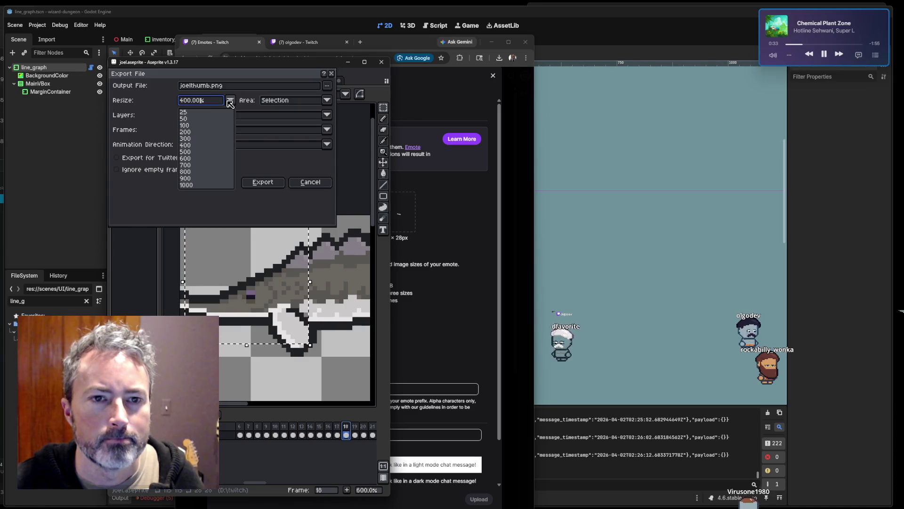
pyautogui.click(190, 125)
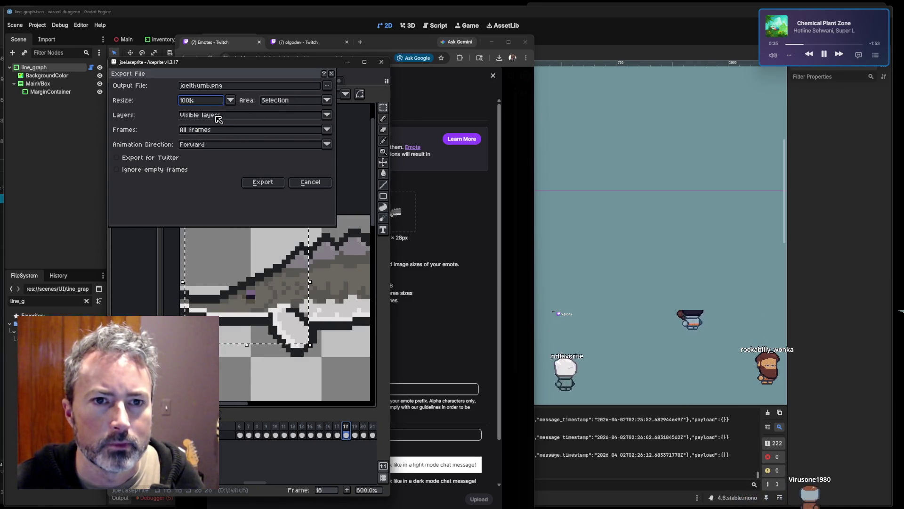
pyautogui.click(206, 132)
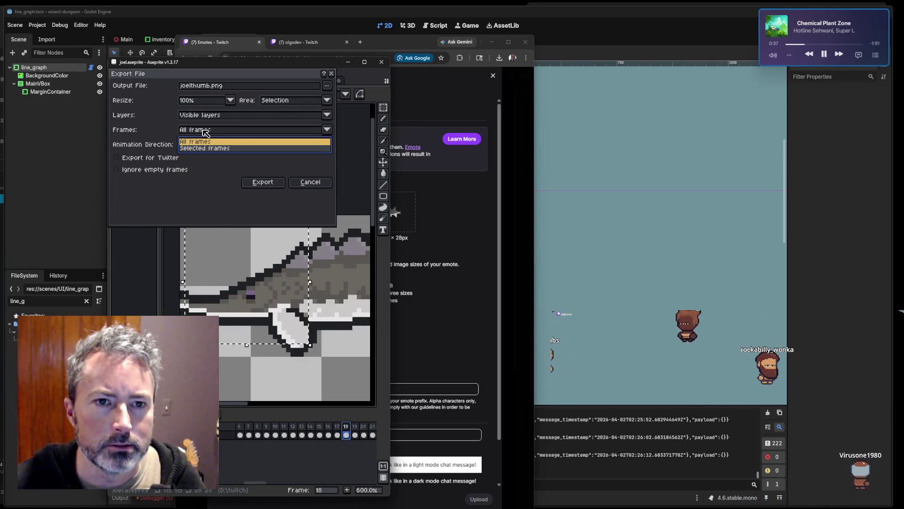
pyautogui.click(202, 149)
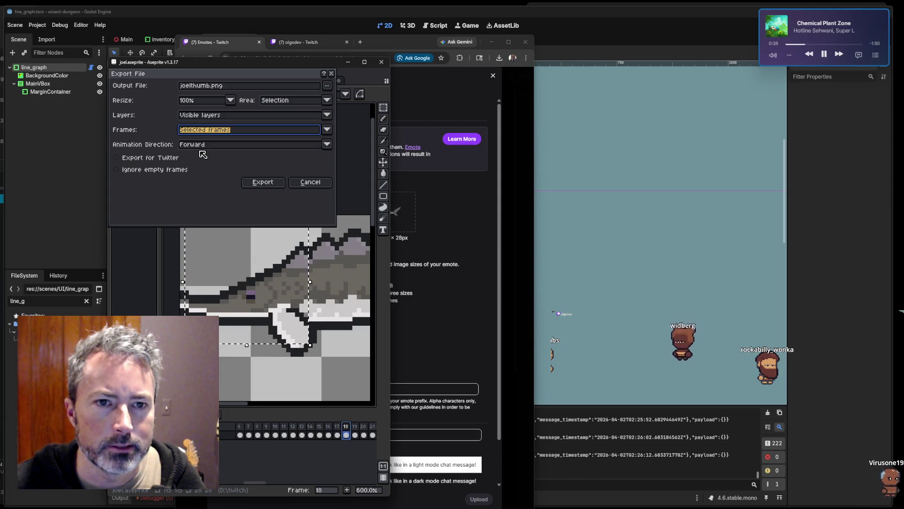
pyautogui.click(263, 183)
pyautogui.click(434, 424)
pyautogui.click(363, 388)
# Finish typing the emote name, then slide the browser aside to reveal Aseprite.
pyautogui.write('el')
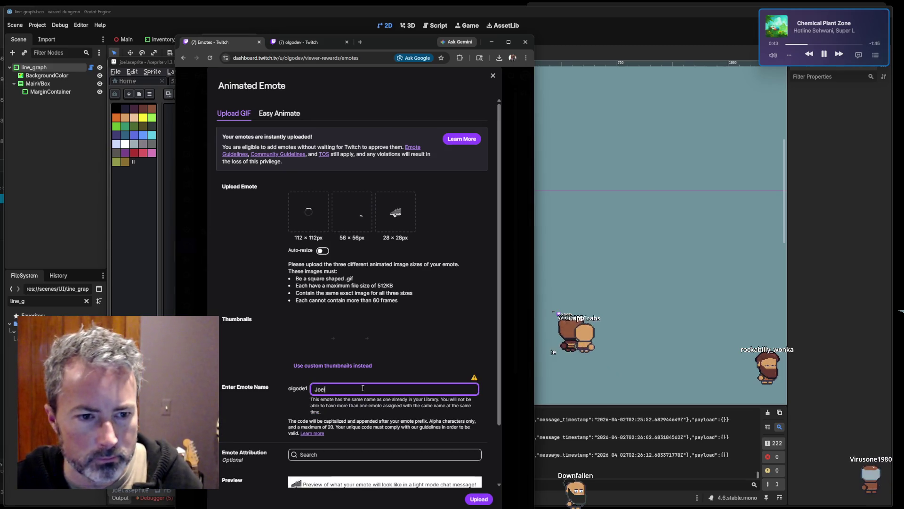
pyautogui.scroll(-2, 415, 325)
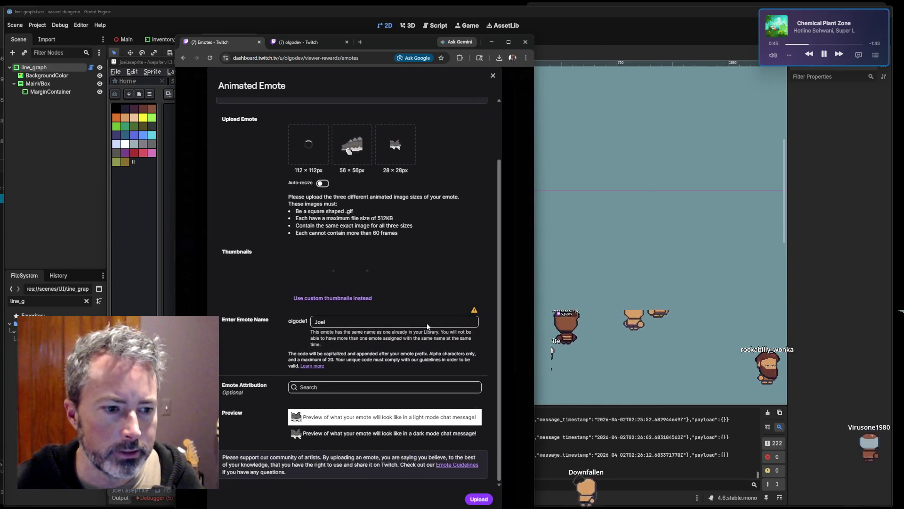
pyautogui.scroll(2, 424, 328)
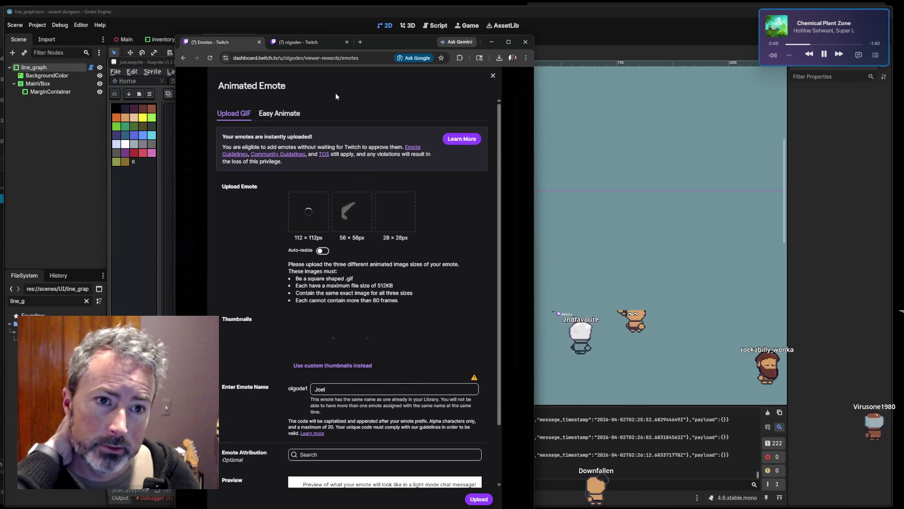
pyautogui.click(329, 42)
pyautogui.moveTo(389, 44); pyautogui.dragTo(0, 43)
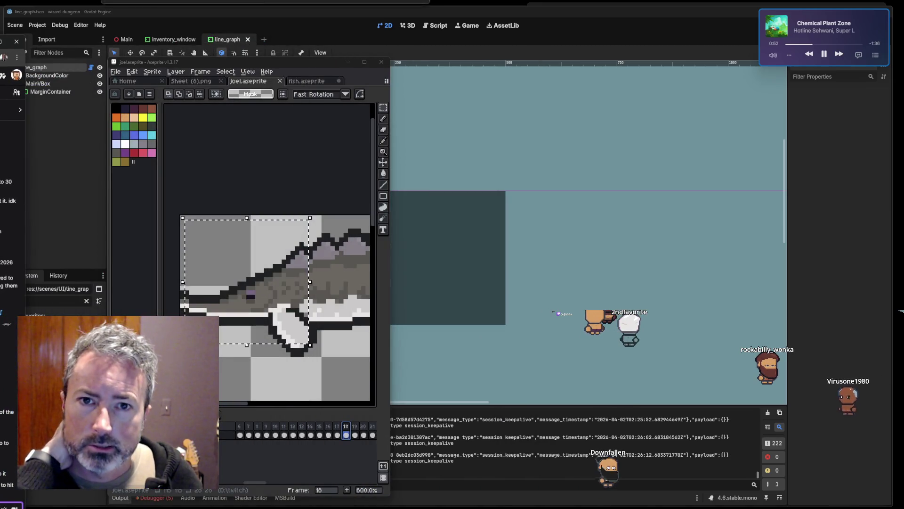
pyautogui.click(15, 76)
pyautogui.press('Escape')
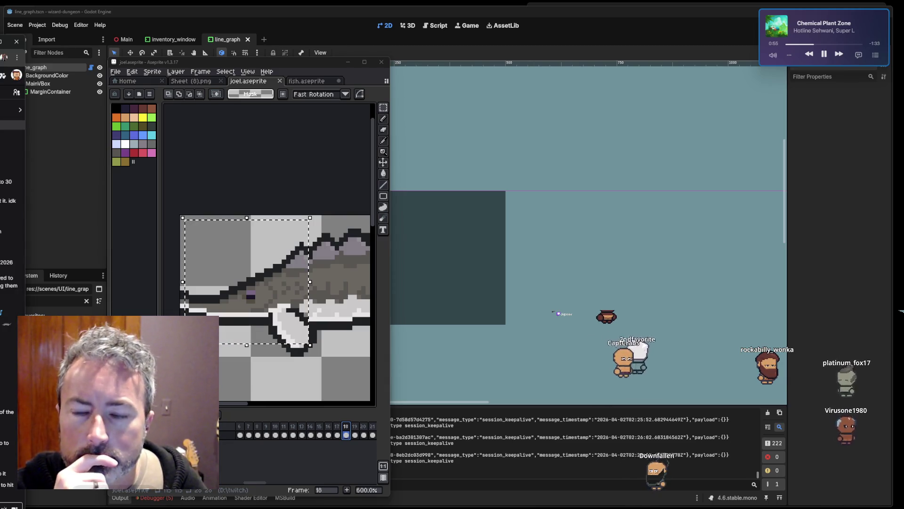
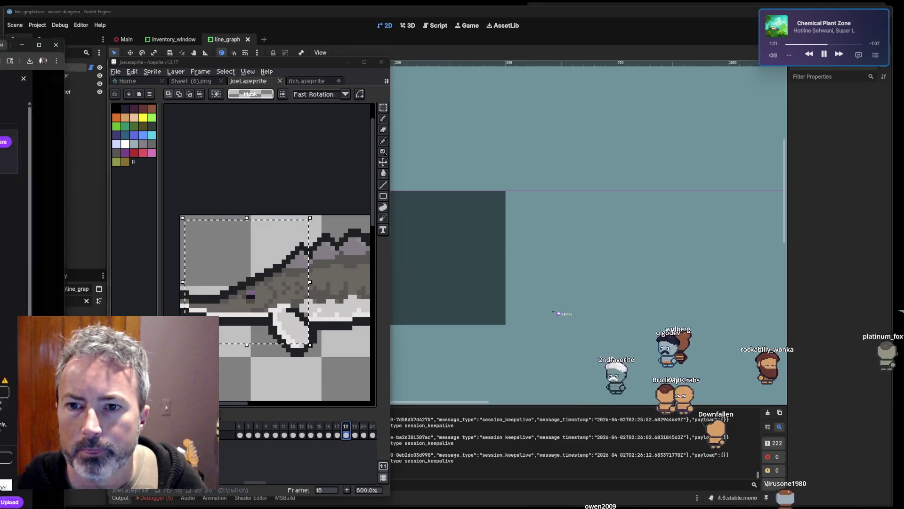
# Correct the emote name back to 'Joel', then close the unfinished Animated Emote form.
pyautogui.moveTo(0, 32); pyautogui.dragTo(451, 32)
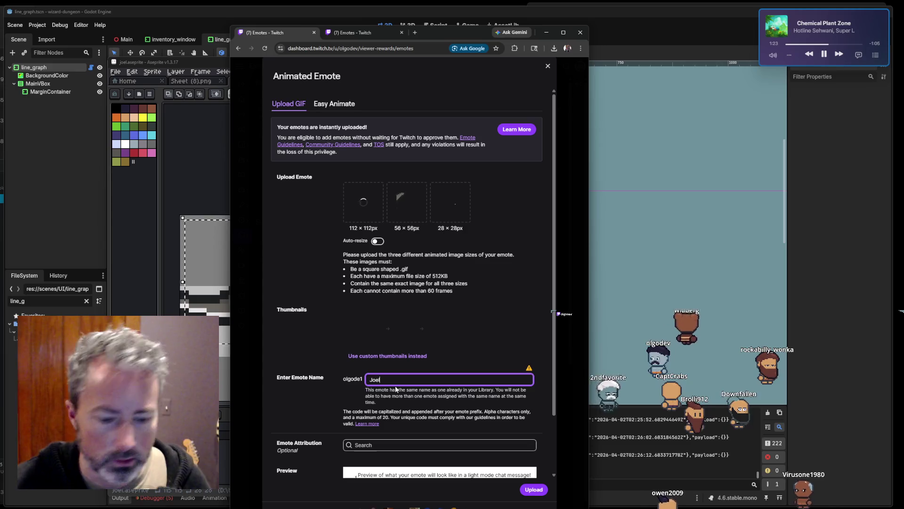
pyautogui.press('BackSpace')
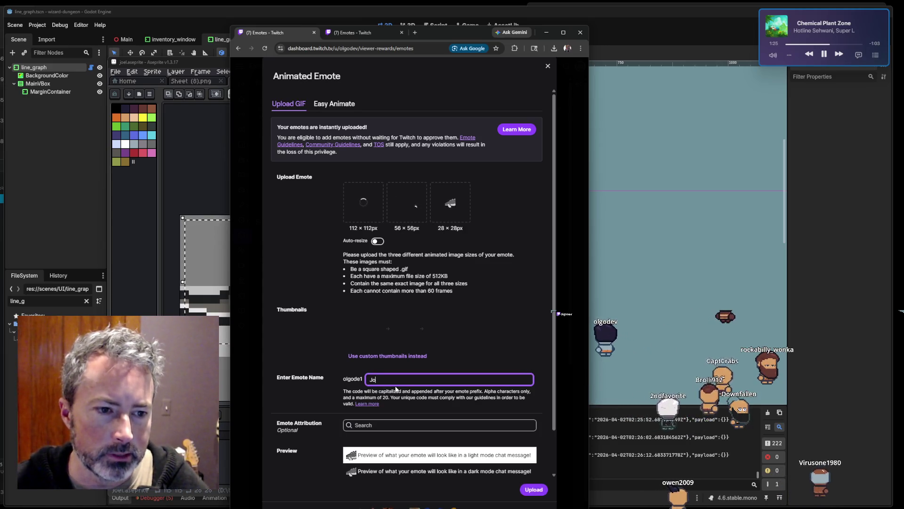
pyautogui.write('el')
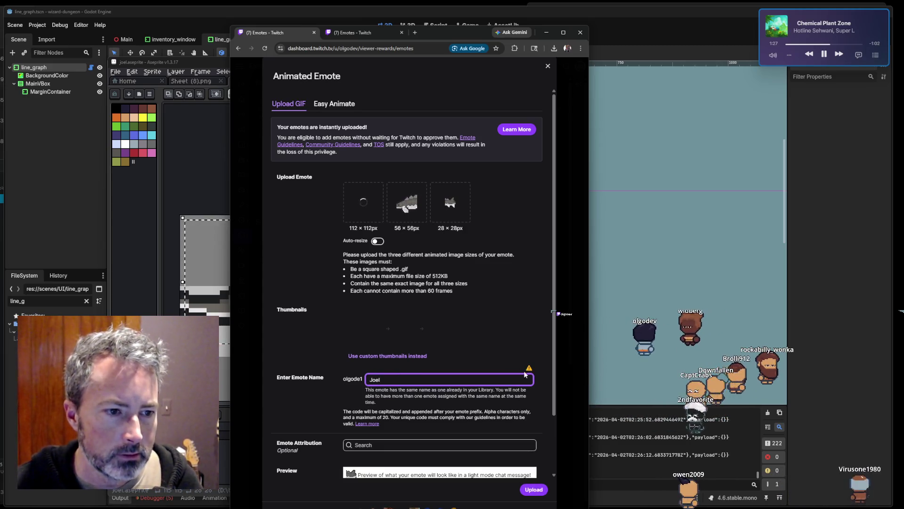
pyautogui.scroll(-2, 527, 346)
pyautogui.scroll(5, 526, 346)
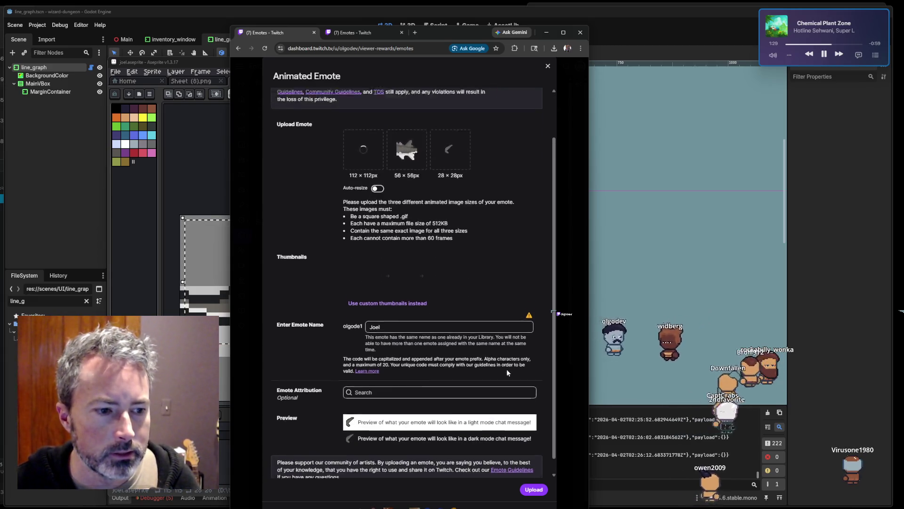
pyautogui.click(547, 66)
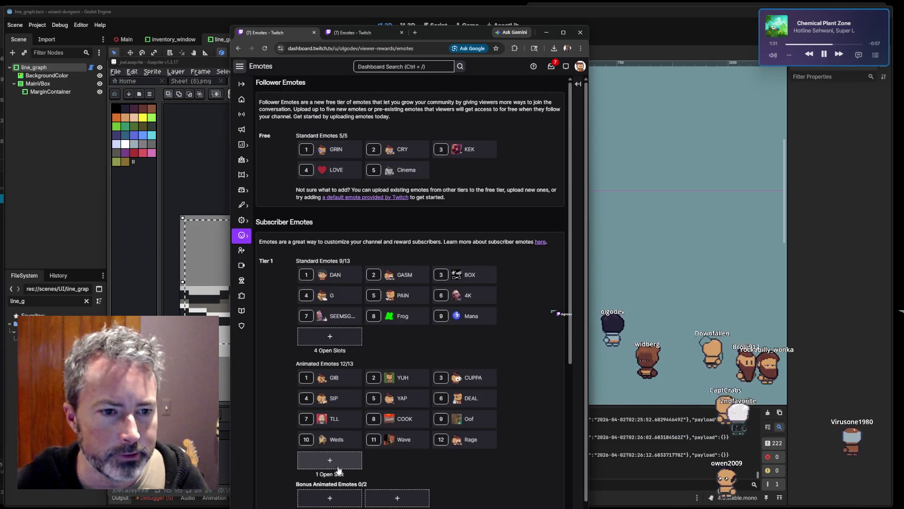
# Start a new animated emote and switch from Auto-resize to three separately sized images.
pyautogui.click(335, 464)
pyautogui.click(360, 228)
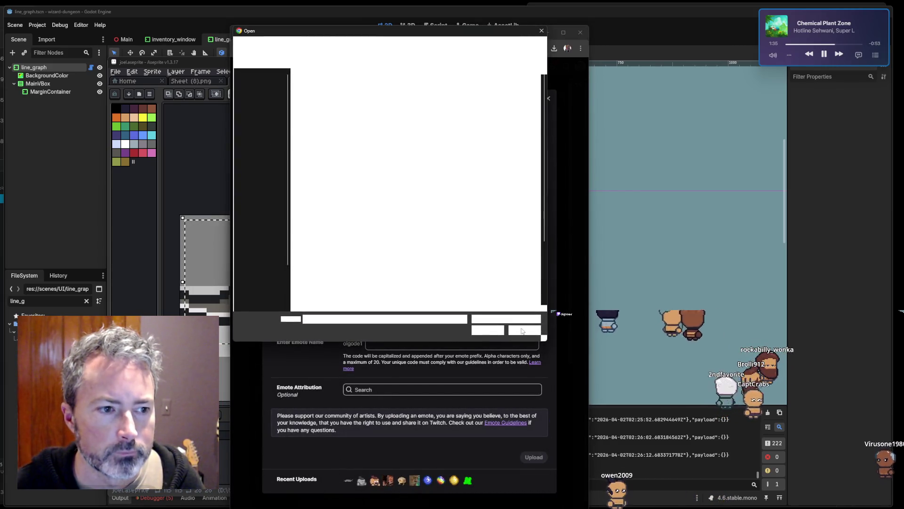
pyautogui.click(522, 331)
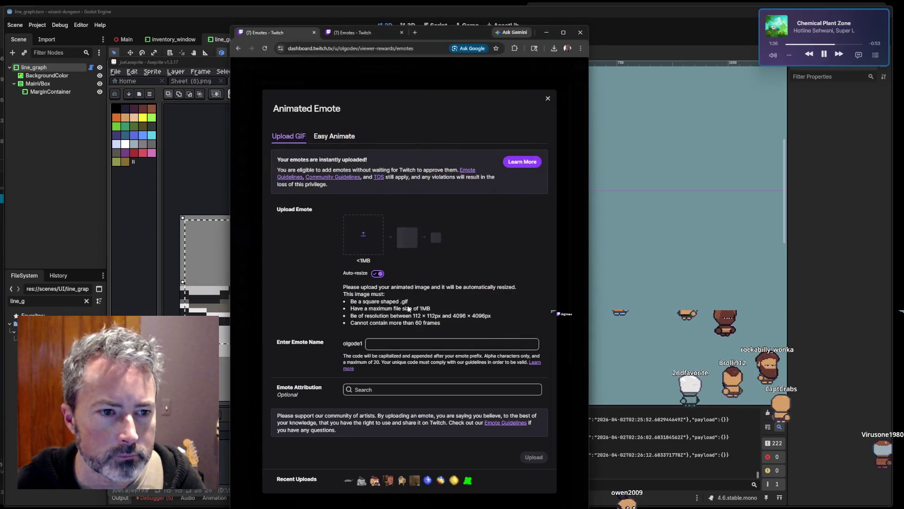
pyautogui.click(378, 276)
# Upload joel112.gif, joel56.gif and joel28.gif into their size slots and name the emote Joel.
pyautogui.click(363, 242)
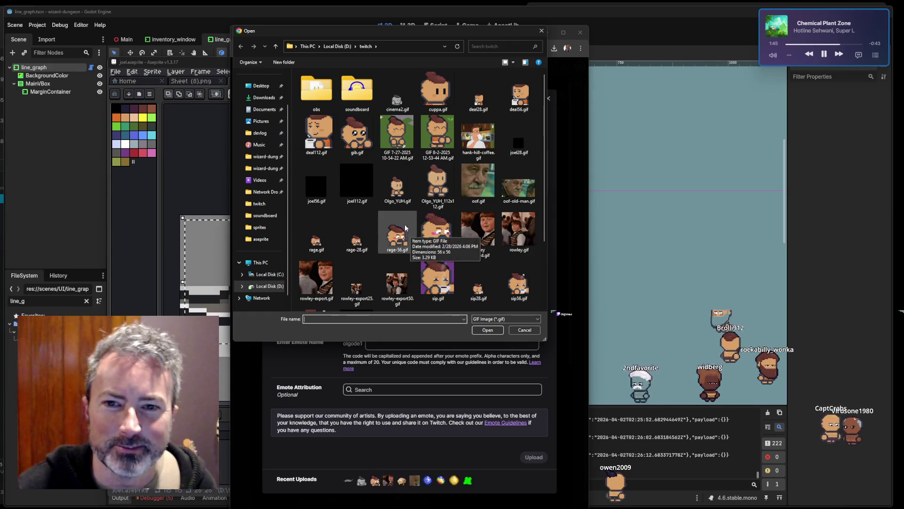
pyautogui.doubleClick(352, 193)
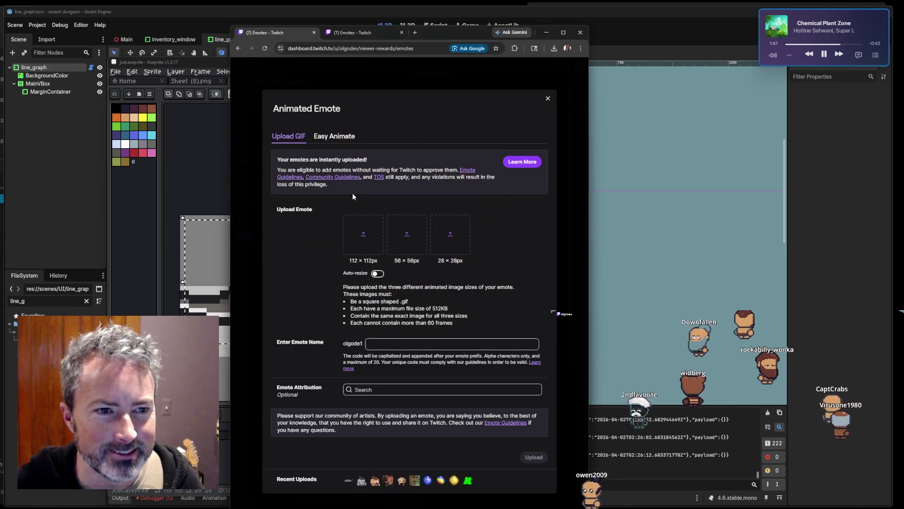
pyautogui.click(407, 240)
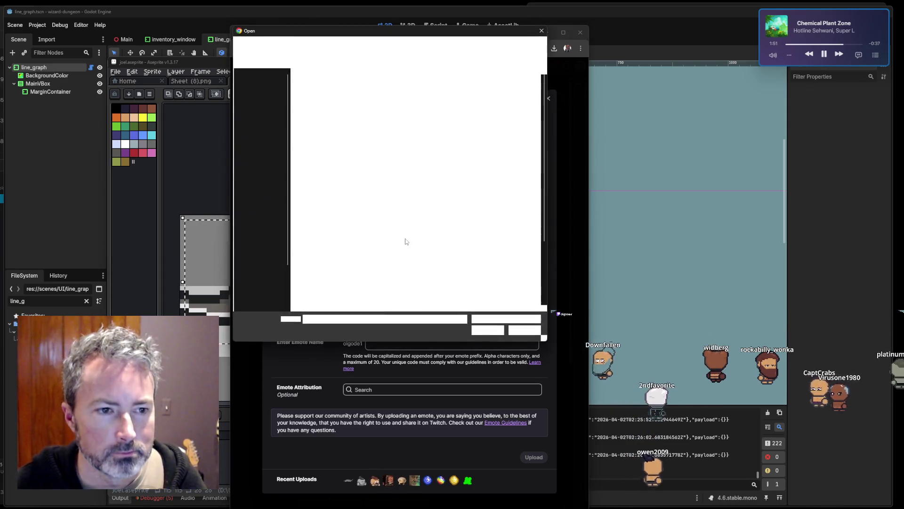
pyautogui.doubleClick(327, 192)
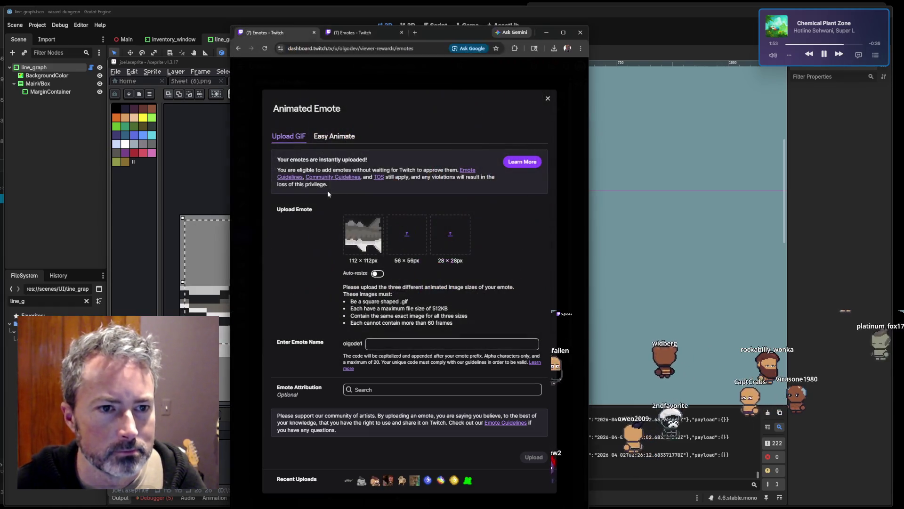
pyautogui.click(456, 239)
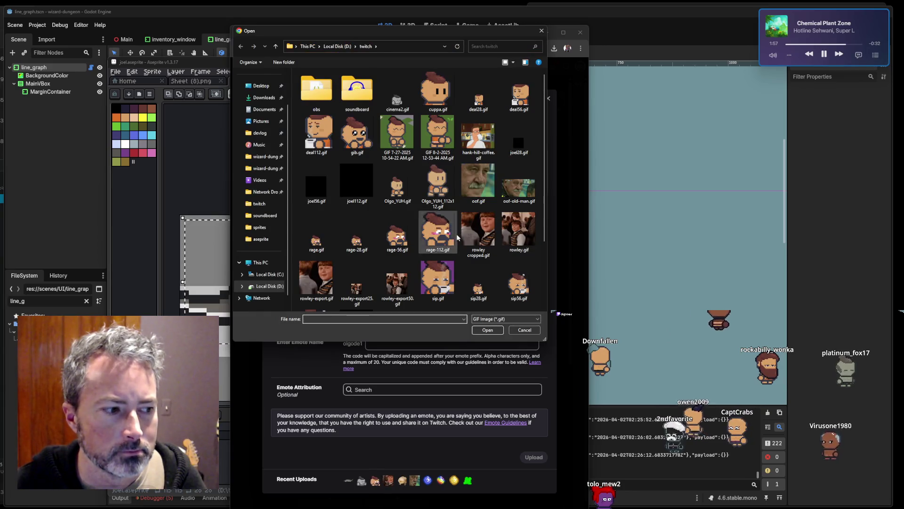
pyautogui.doubleClick(510, 150)
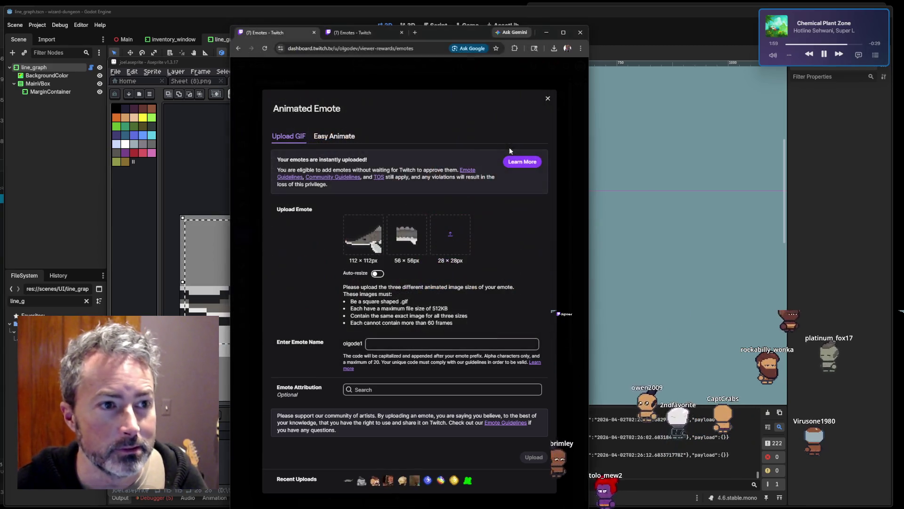
pyautogui.click(381, 348)
pyautogui.write('Joel')
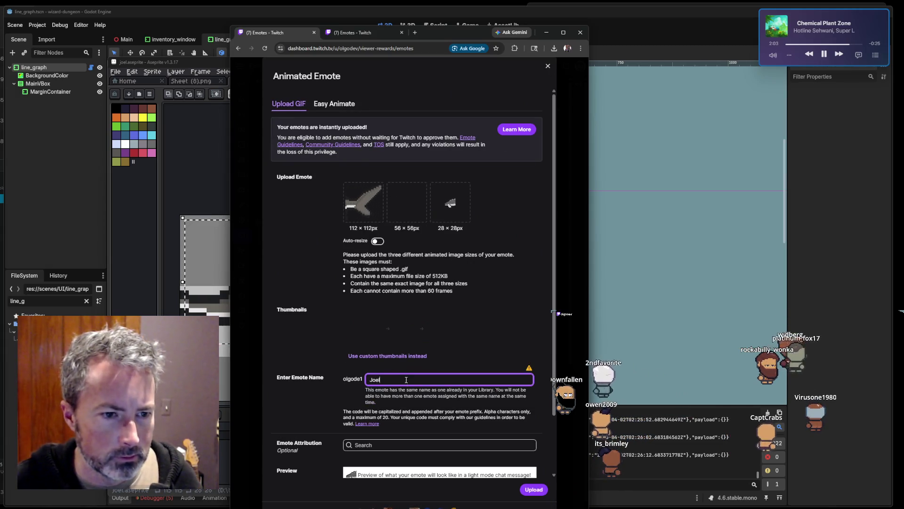
# Switch to a custom thumbnail and load joel.png, which is rejected as outside 112–4096 px.
pyautogui.moveTo(511, 389); pyautogui.dragTo(413, 389)
pyautogui.click(413, 390)
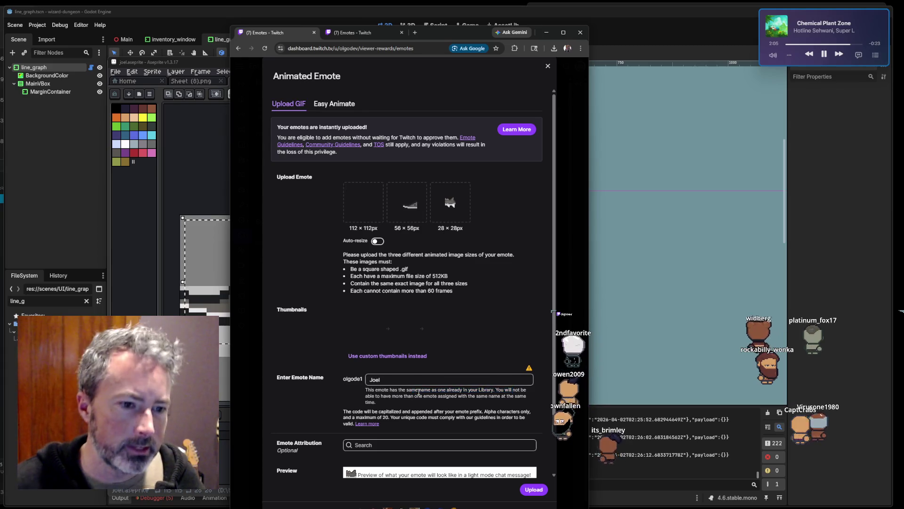
pyautogui.scroll(-2, 415, 389)
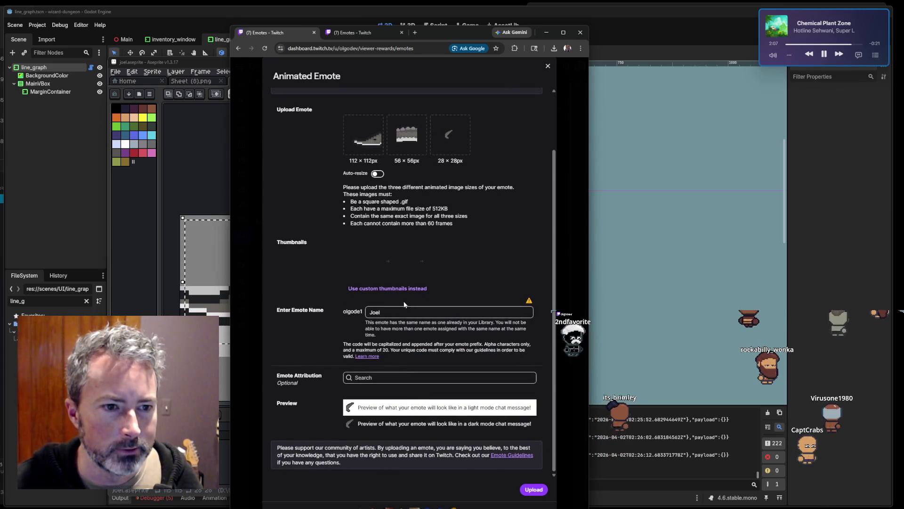
pyautogui.click(389, 289)
pyautogui.click(369, 278)
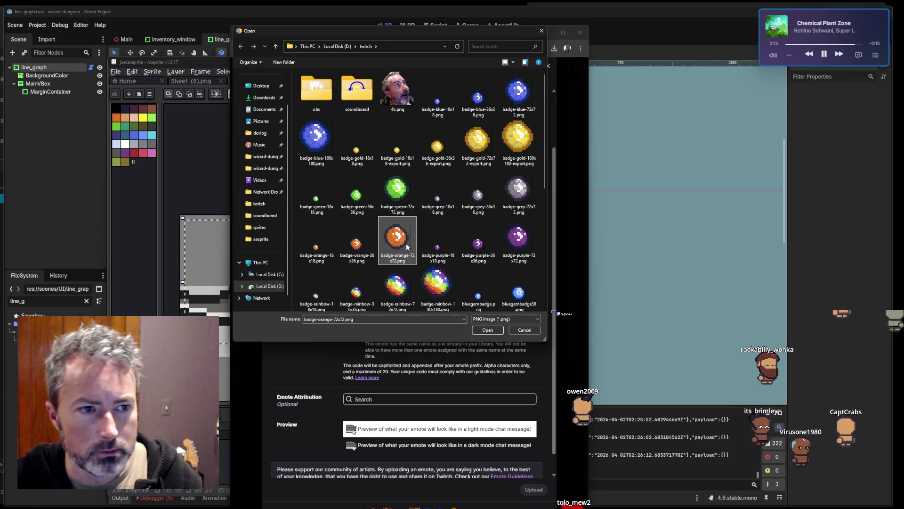
pyautogui.write('joel')
pyautogui.doubleClick(437, 200)
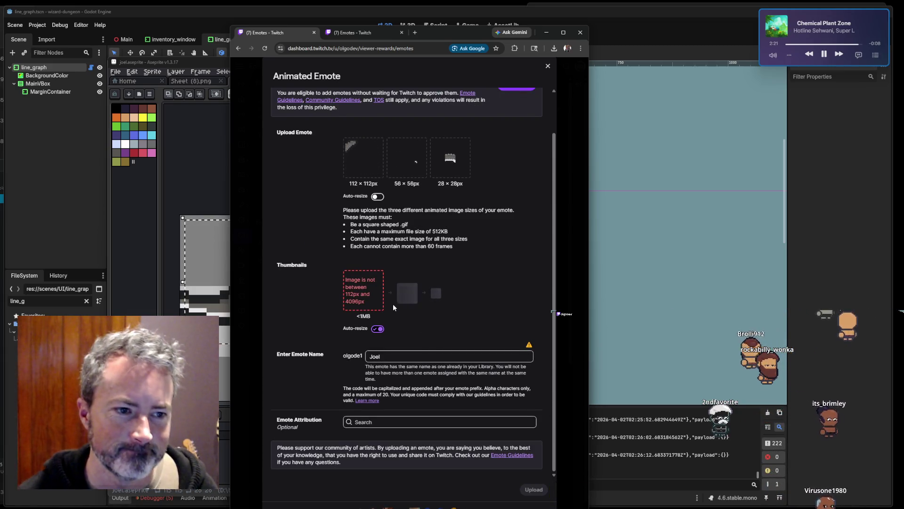
pyautogui.click(153, 220)
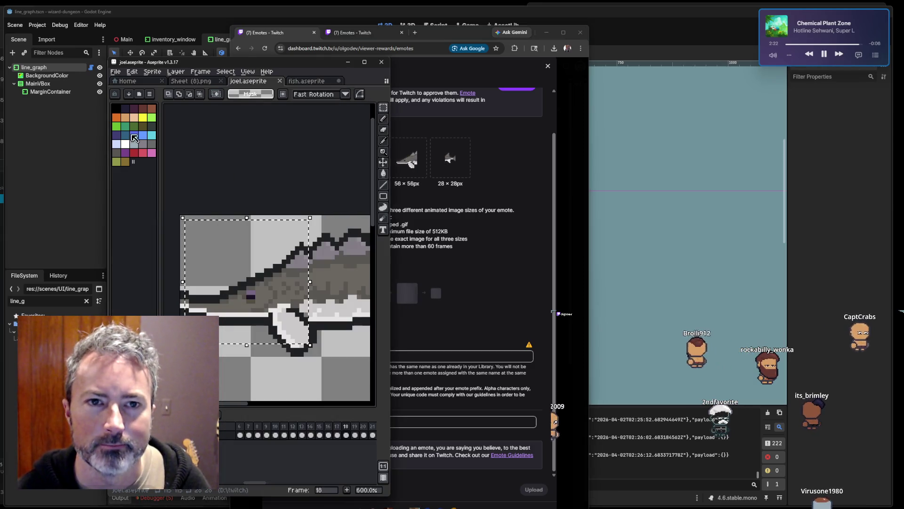
# Export the selection as joelthumb.png resized to 400%, overwriting the existing file.
pyautogui.click(115, 71)
pyautogui.moveTo(139, 146)
pyautogui.click(214, 145)
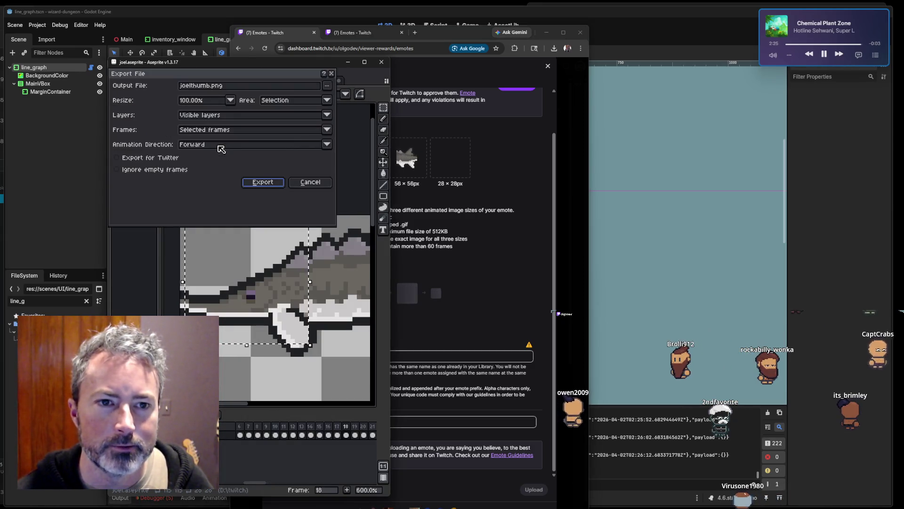
pyautogui.click(210, 104)
pyautogui.click(193, 146)
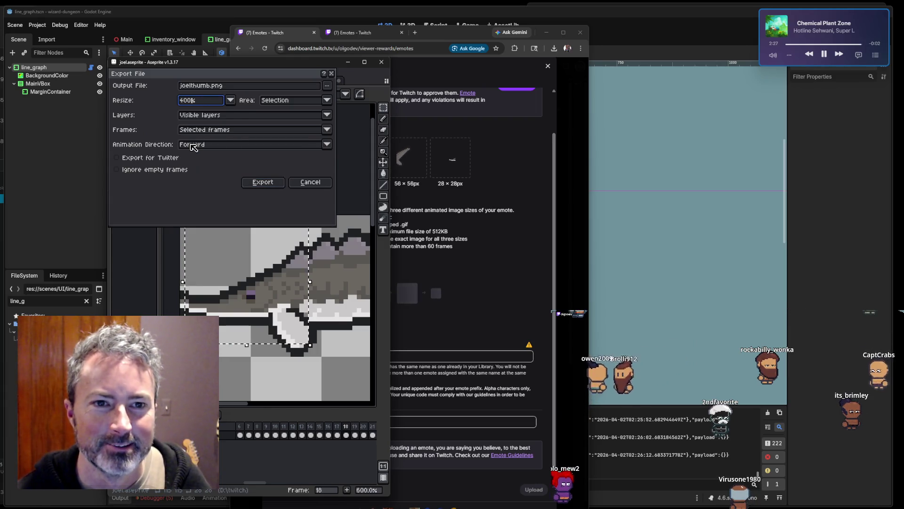
pyautogui.click(262, 182)
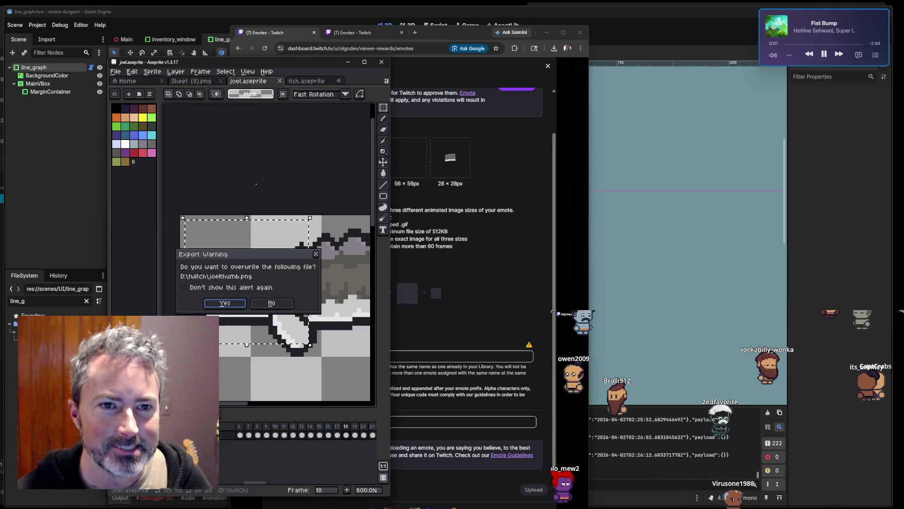
pyautogui.click(225, 303)
pyautogui.click(516, 139)
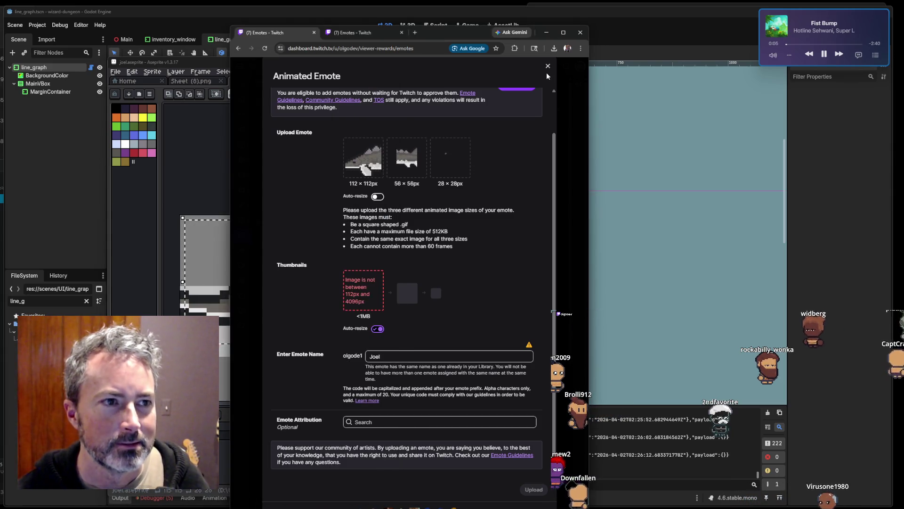
# Discard the form, reload the Emotes page, and start a fresh animated emote with three separate sizes.
pyautogui.click(548, 66)
pyautogui.press('F5')
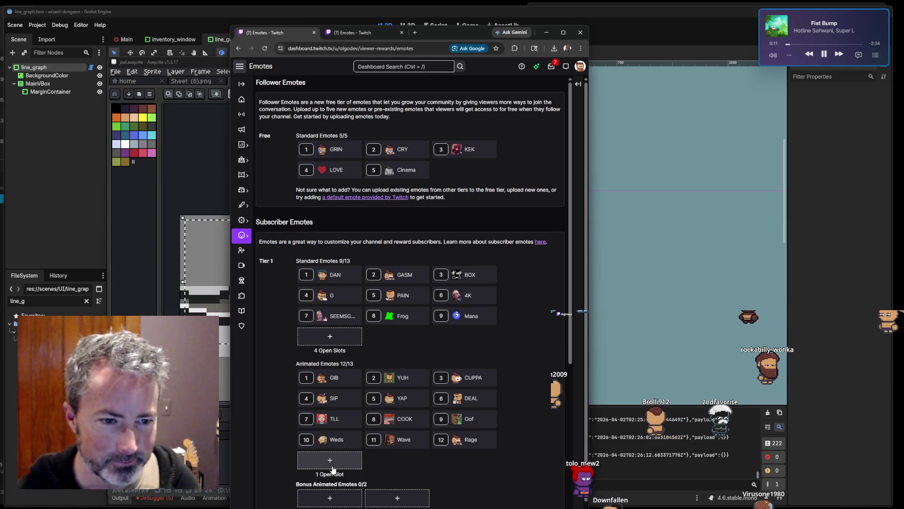
pyautogui.click(327, 462)
pyautogui.click(381, 239)
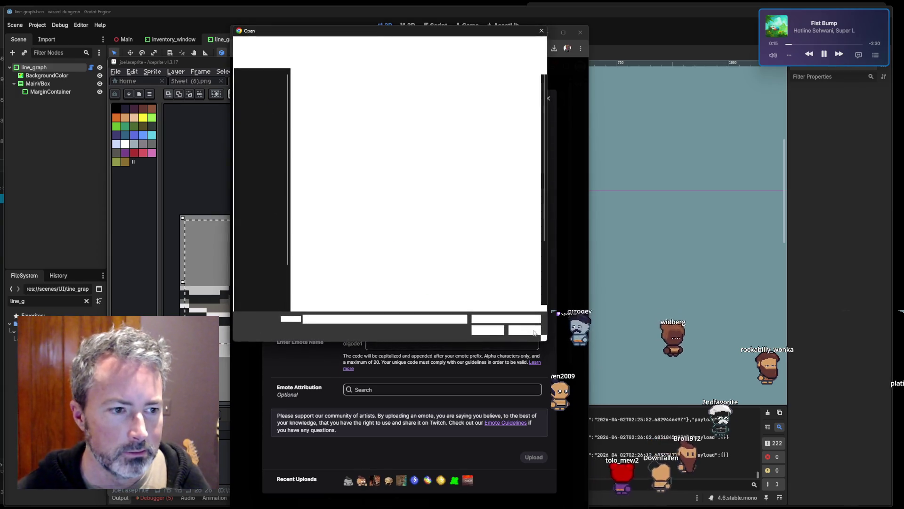
pyautogui.click(524, 331)
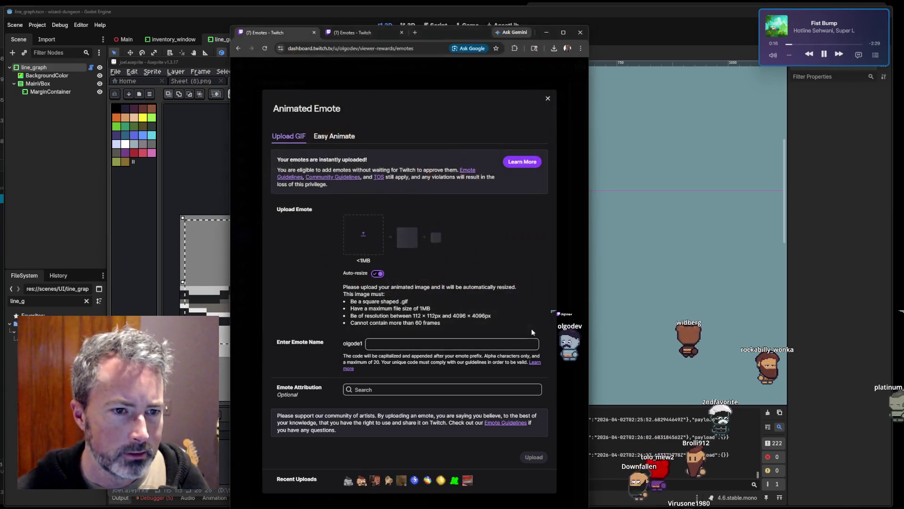
pyautogui.click(378, 274)
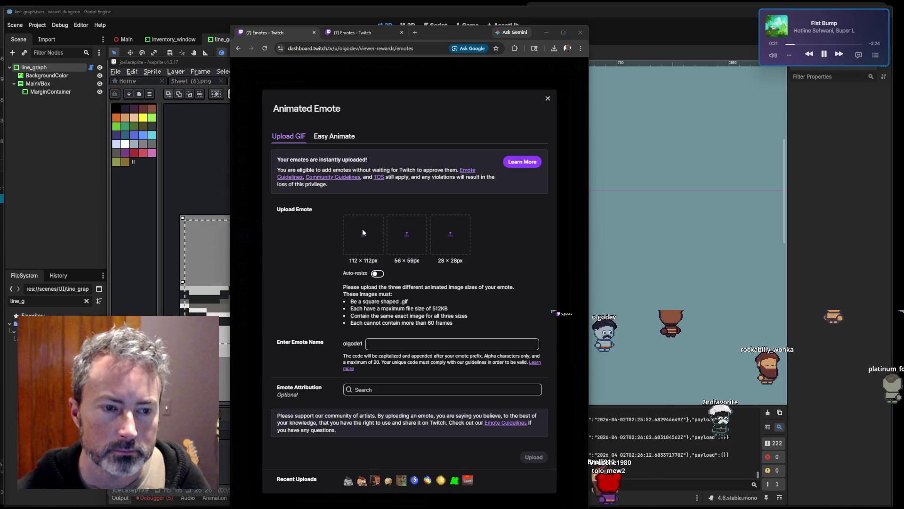
# Upload the Joel GIFs into the 112, 56 and 28 px size slots.
pyautogui.click(362, 235)
pyautogui.click(357, 184)
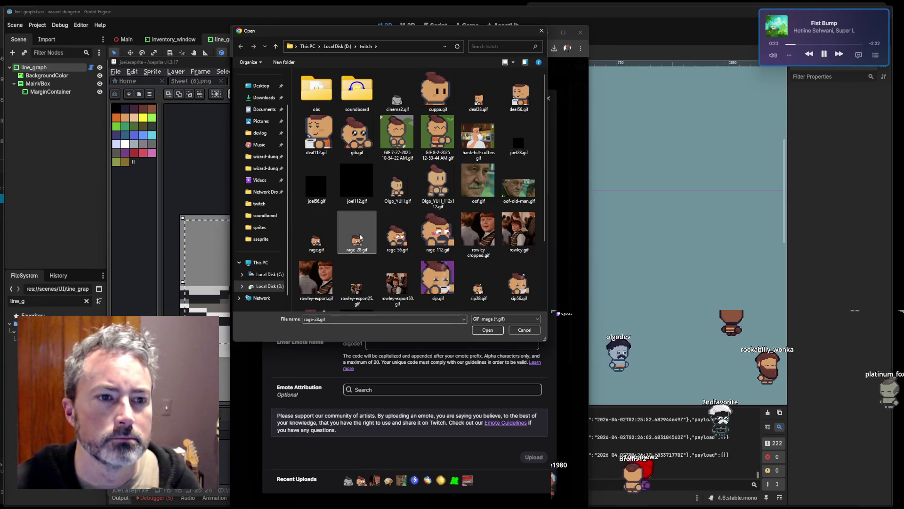
pyautogui.doubleClick(362, 185)
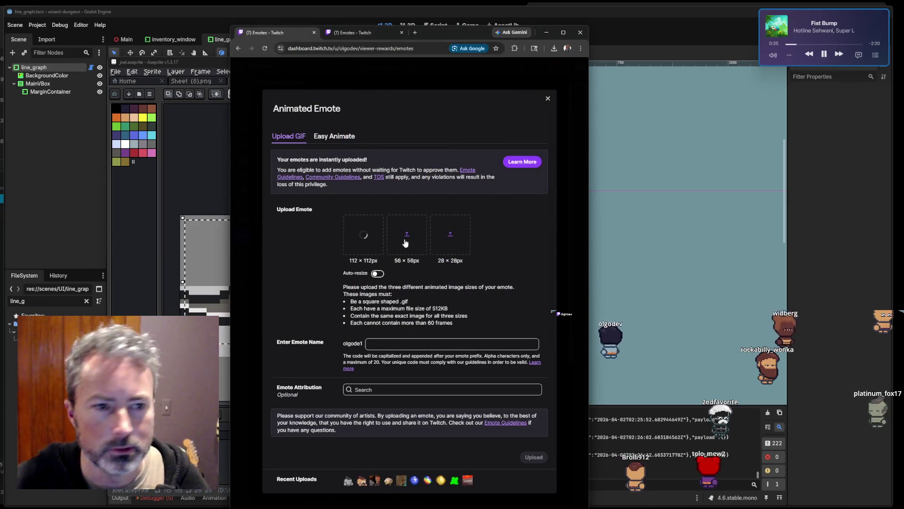
pyautogui.click(405, 241)
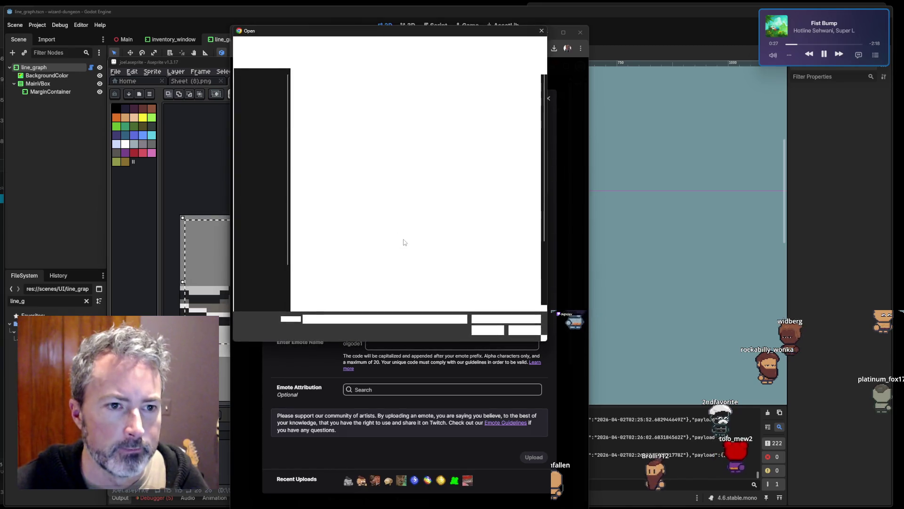
pyautogui.doubleClick(322, 196)
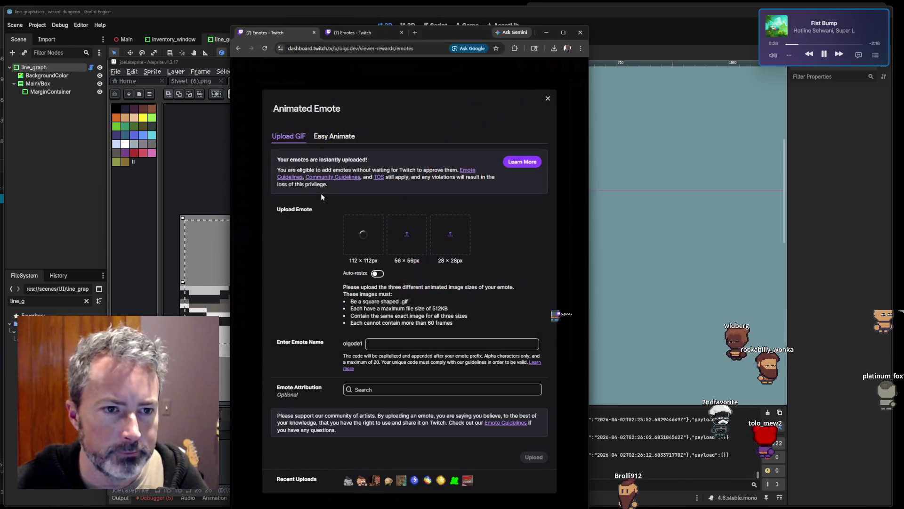
pyautogui.click(452, 236)
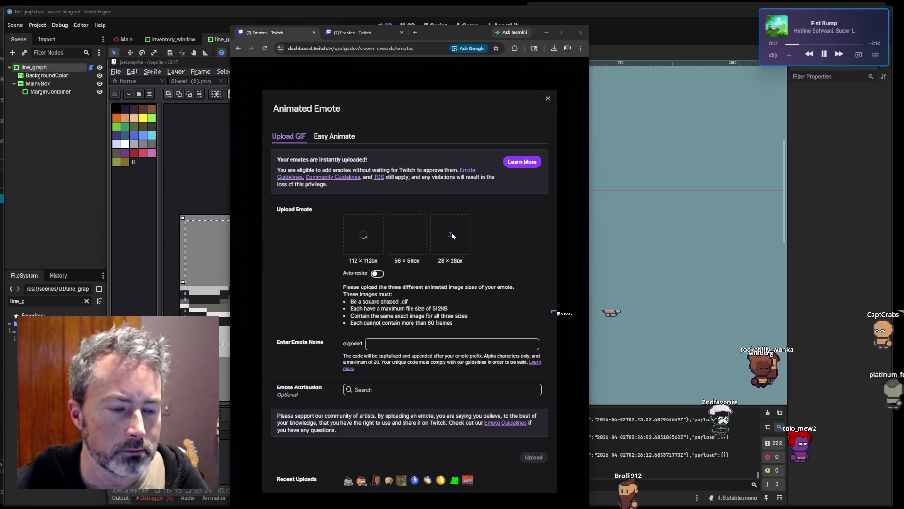
pyautogui.doubleClick(499, 138)
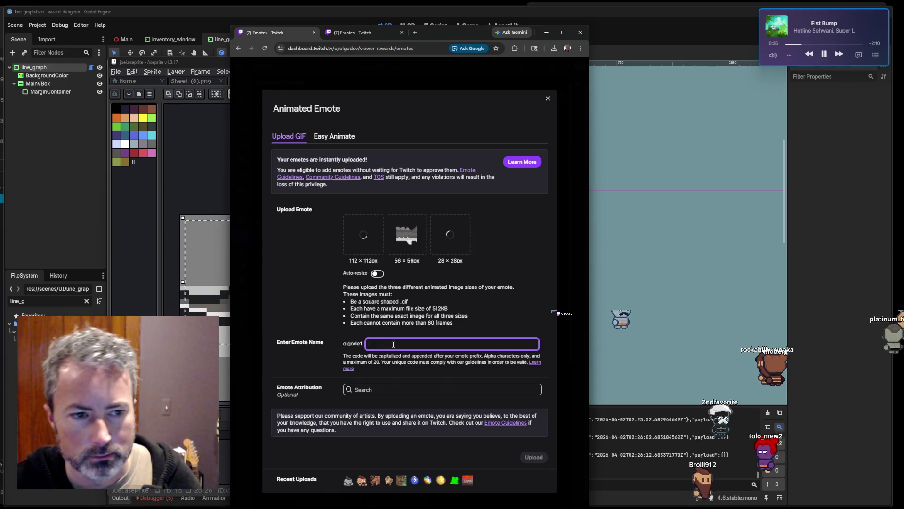
# Name the emote Joel and set the grey sprite image as its custom thumbnail.
pyautogui.write('Joe')
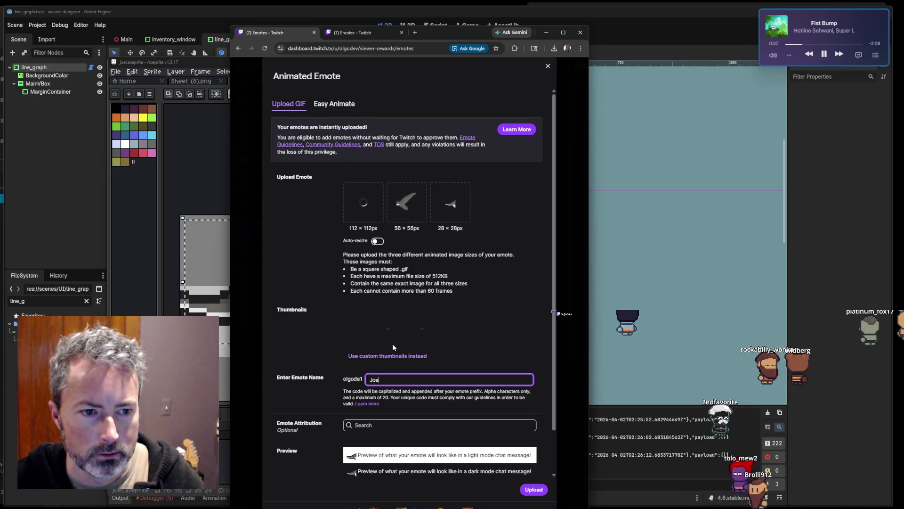
pyautogui.write('l')
pyautogui.click(398, 356)
pyautogui.click(372, 334)
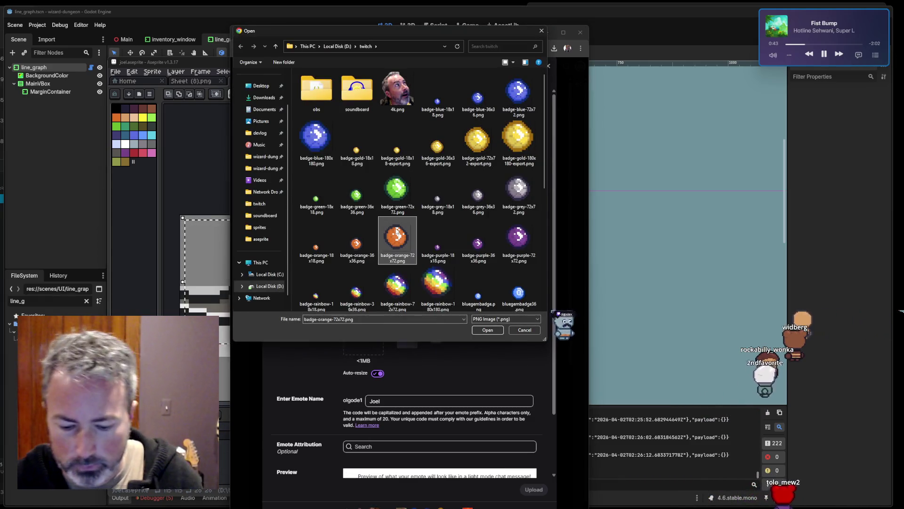
pyautogui.scroll(-5, 397, 232)
pyautogui.click(442, 198)
pyautogui.doubleClick(442, 204)
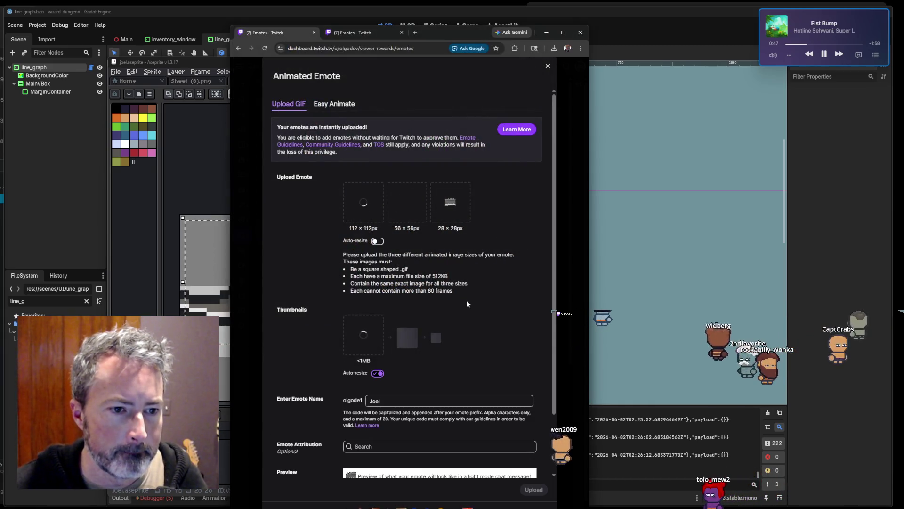
pyautogui.scroll(-2, 467, 303)
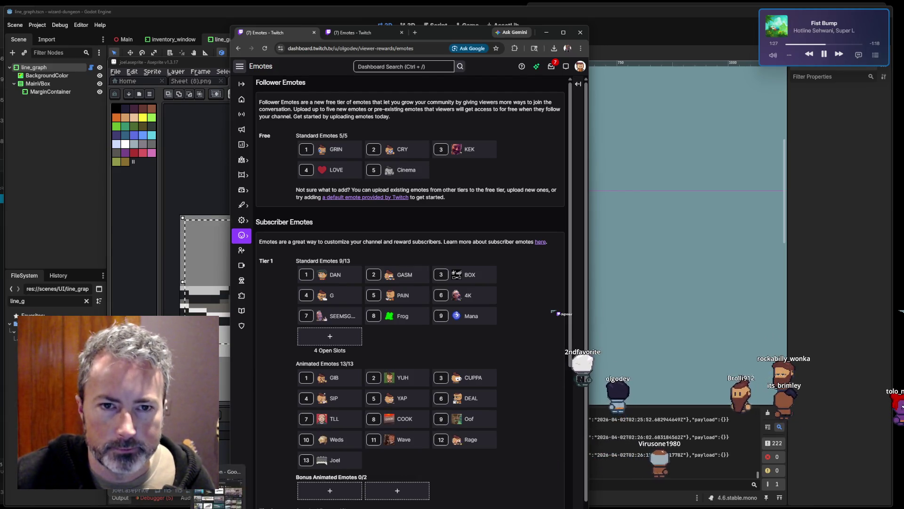
# Go from the dashboard back to the Twitch home page and search for your own channel.
pyautogui.click(581, 66)
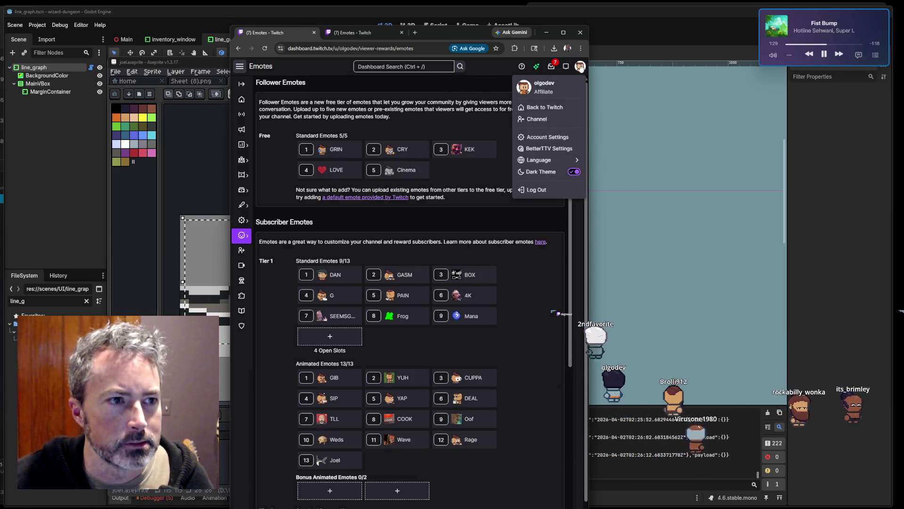
pyautogui.click(539, 108)
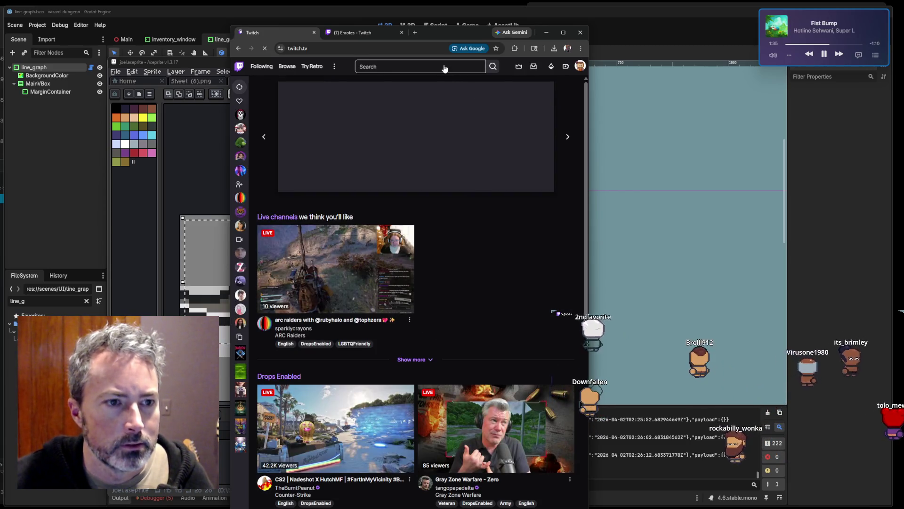
pyautogui.click(441, 67)
pyautogui.write('olgo')
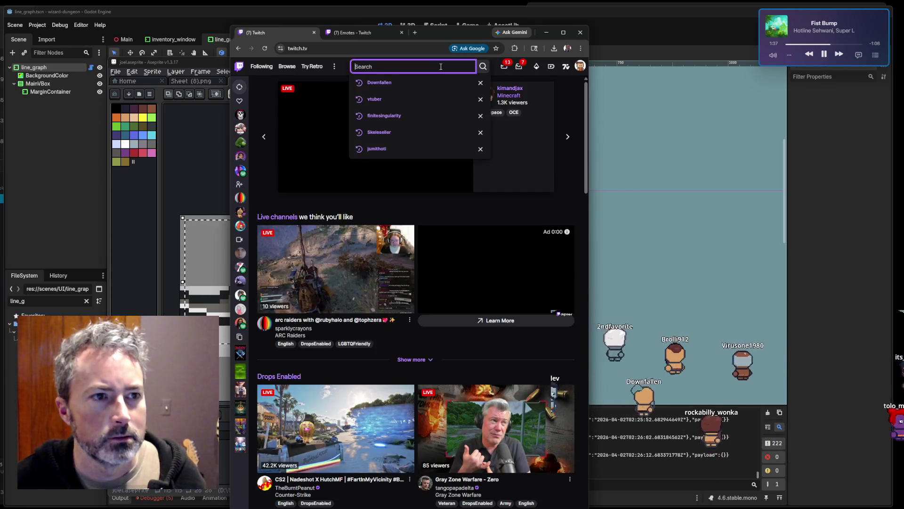
pyautogui.write('d')
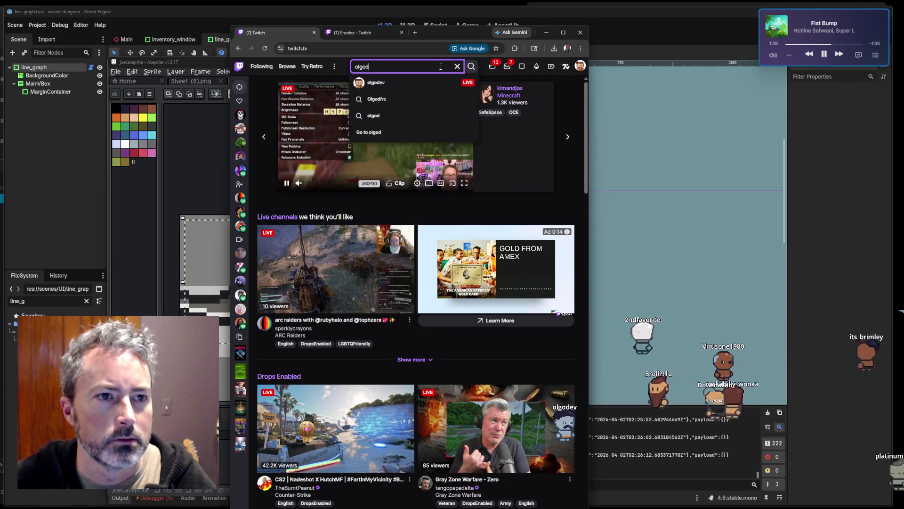
# Open your channel and post the Joel emote in chat, then a message of several Joels.
pyautogui.click(397, 84)
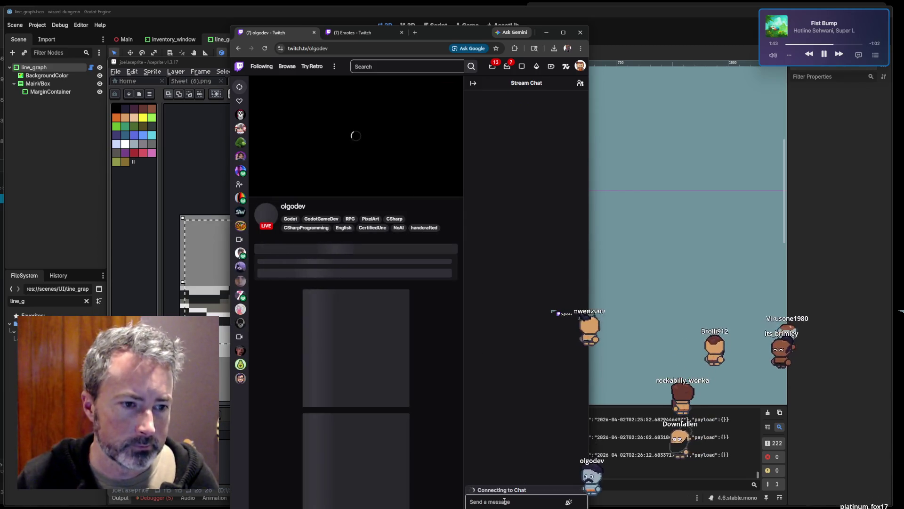
pyautogui.click(503, 500)
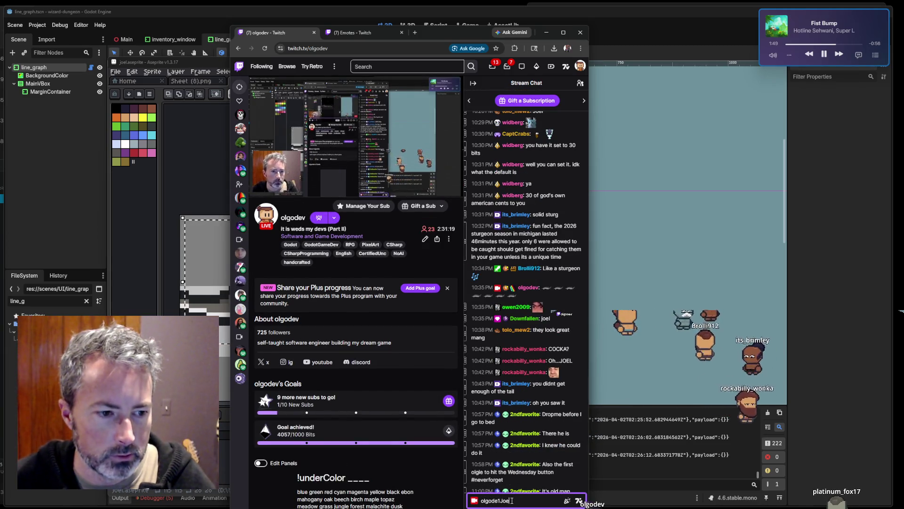
pyautogui.press('Return')
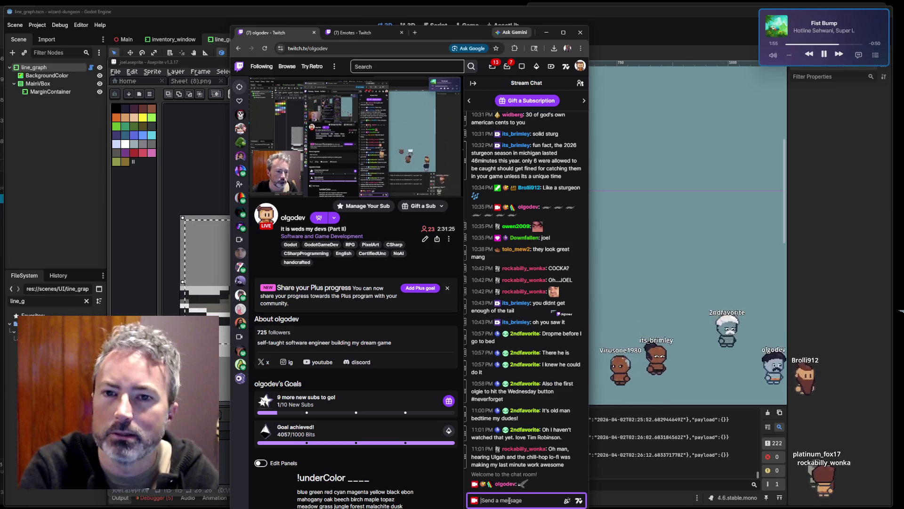
pyautogui.write('olg')
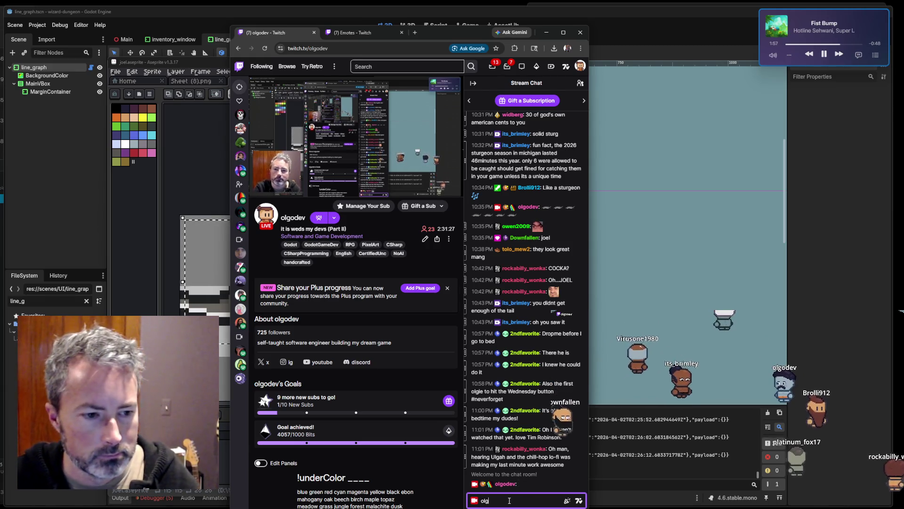
pyautogui.write('odeel')
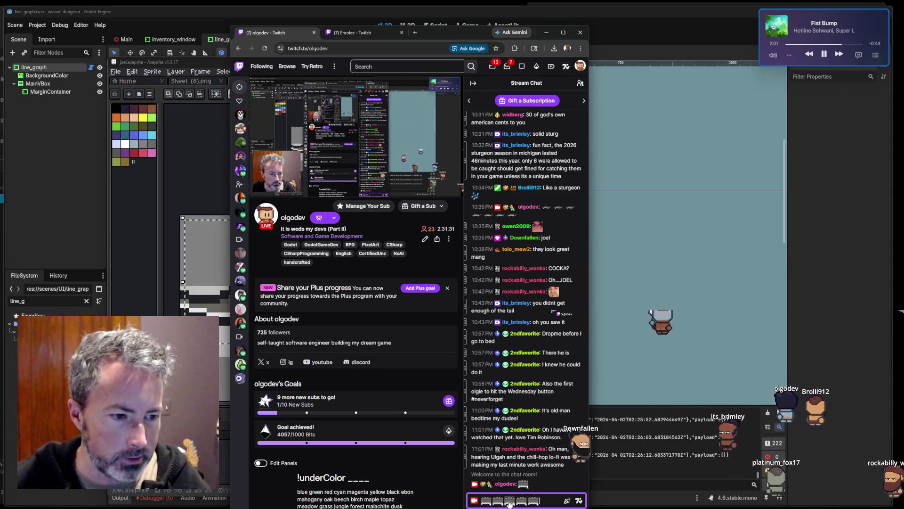
pyautogui.press('Return')
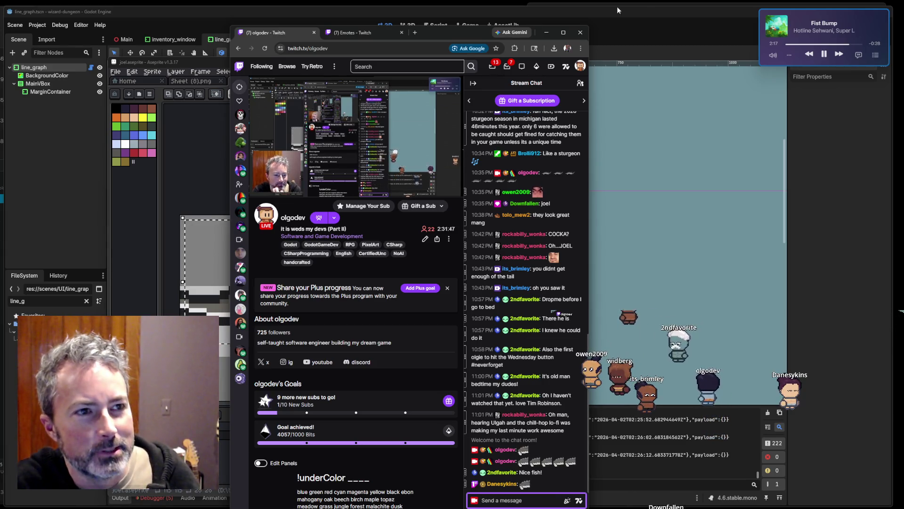
pyautogui.click(546, 33)
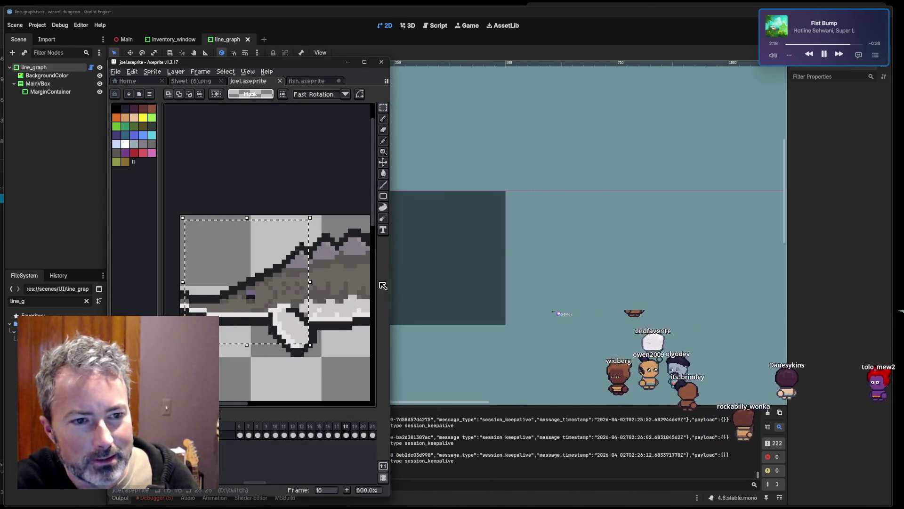
# Switch to fish.aseprite, widen the window to show the bottom fish, and save the sheet.
pyautogui.click(305, 81)
pyautogui.moveTo(392, 195); pyautogui.dragTo(830, 222)
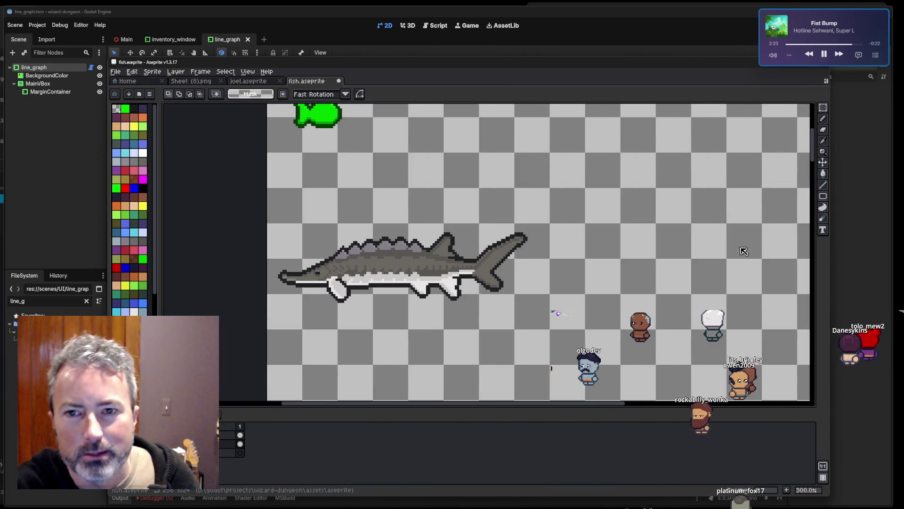
pyautogui.scroll(-4, 514, 294)
pyautogui.scroll(4, 516, 300)
pyautogui.scroll(-2, 518, 307)
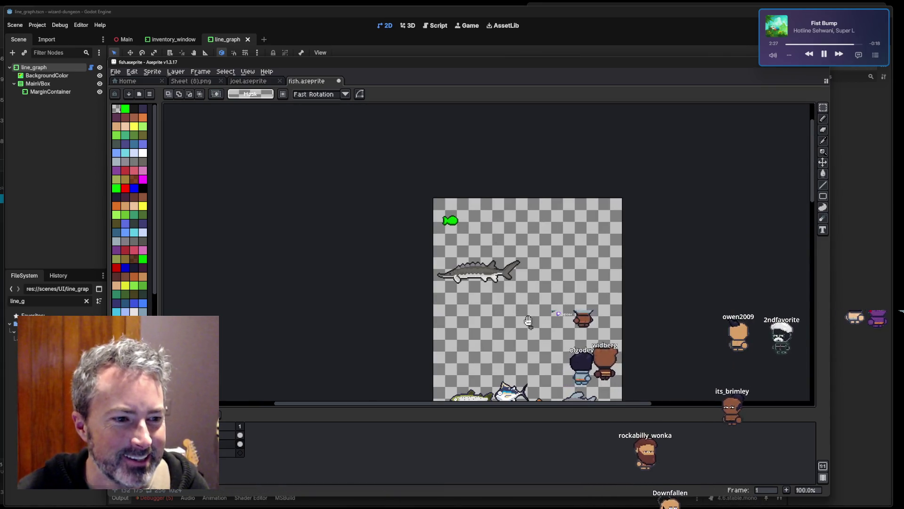
pyautogui.moveTo(529, 321); pyautogui.dragTo(514, 230)
pyautogui.hotkey('ctrl', 's')
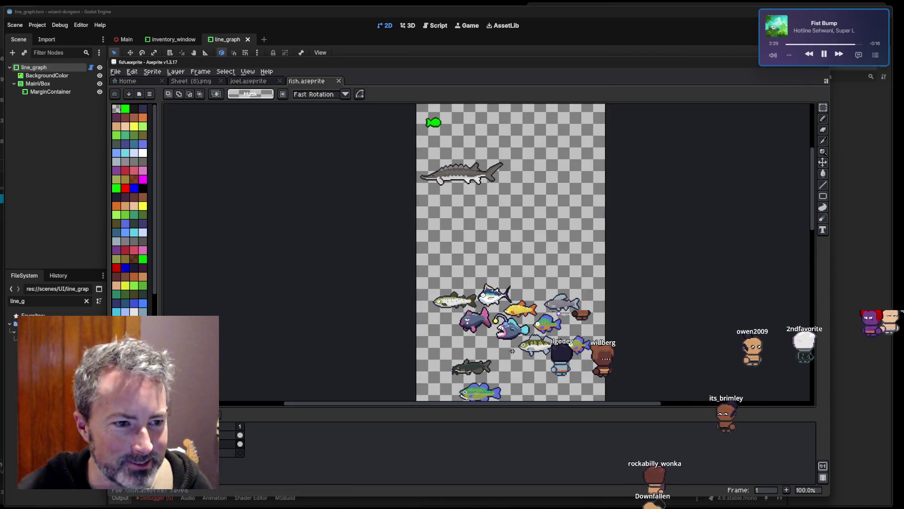
# Move the small blue-and-orange fish up between the green fish and the sturgeon.
pyautogui.scroll(2, 553, 351)
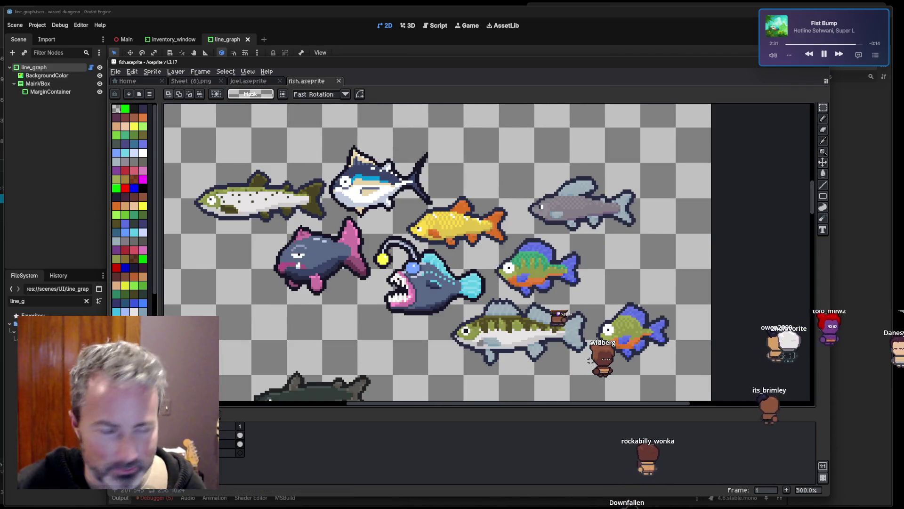
pyautogui.moveTo(595, 365)
pyautogui.mouseDown()
pyautogui.moveTo(645, 306)
pyautogui.moveTo(678, 285)
pyautogui.mouseUp()
pyautogui.moveTo(627, 334)
pyautogui.mouseDown()
pyautogui.moveTo(485, 165)
pyautogui.moveTo(445, 144)
pyautogui.moveTo(511, 339)
pyautogui.moveTo(536, 358)
pyautogui.mouseUp()
pyautogui.moveTo(505, 320)
pyautogui.mouseDown()
pyautogui.moveTo(342, 170)
pyautogui.moveTo(429, 316)
pyautogui.moveTo(444, 228)
pyautogui.moveTo(383, 155)
pyautogui.moveTo(403, 309)
pyautogui.moveTo(369, 273)
pyautogui.mouseUp()
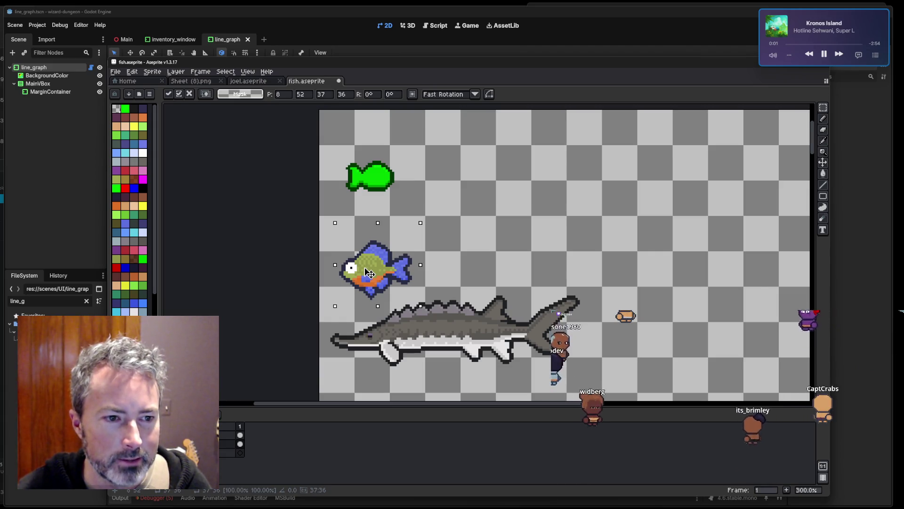
pyautogui.hotkey('ctrl', 'd')
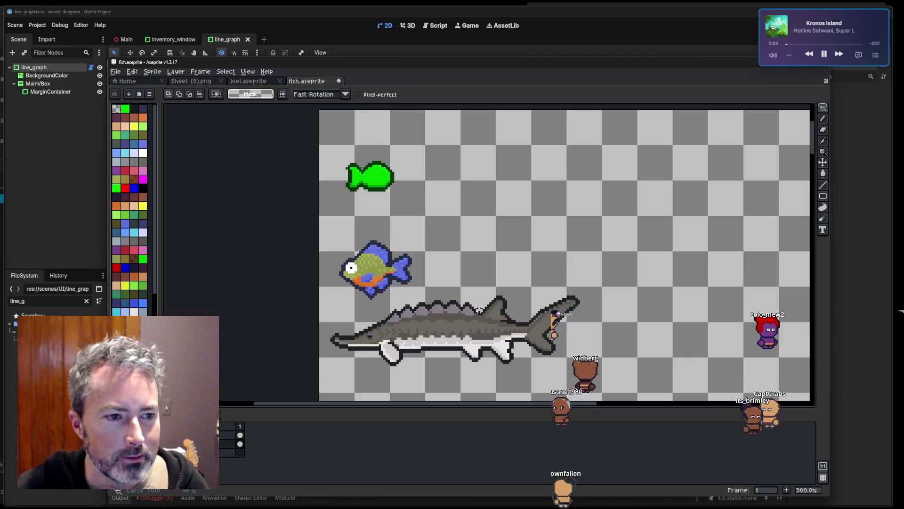
# Lasso the sturgeon and move it down to the bottom of the sheet.
pyautogui.moveTo(473, 280)
pyautogui.mouseDown()
pyautogui.moveTo(395, 298)
pyautogui.moveTo(326, 363)
pyautogui.mouseUp()
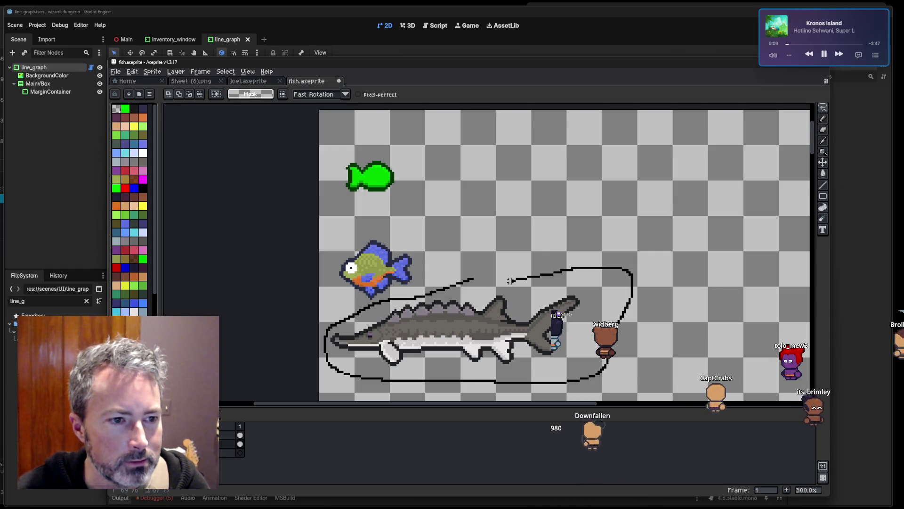
pyautogui.scroll(-3, 560, 248)
pyautogui.scroll(-2, 552, 252)
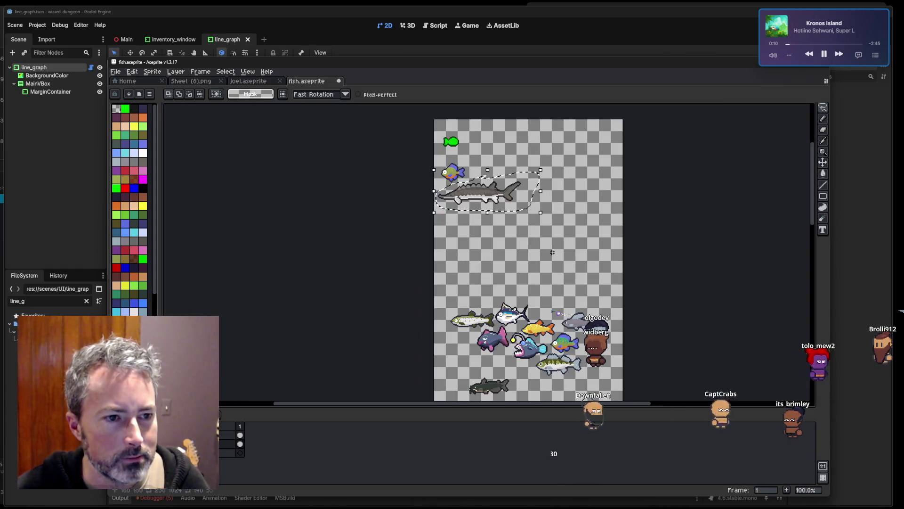
pyautogui.moveTo(481, 199)
pyautogui.mouseDown()
pyautogui.moveTo(527, 245)
pyautogui.moveTo(518, 268)
pyautogui.moveTo(528, 287)
pyautogui.moveTo(520, 259)
pyautogui.mouseUp()
pyautogui.scroll(-3, 519, 259)
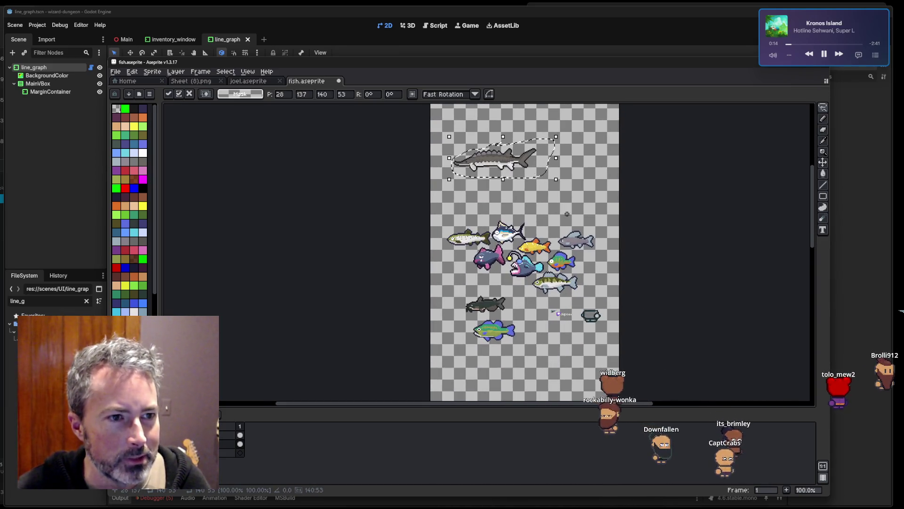
pyautogui.moveTo(503, 165); pyautogui.dragTo(503, 377)
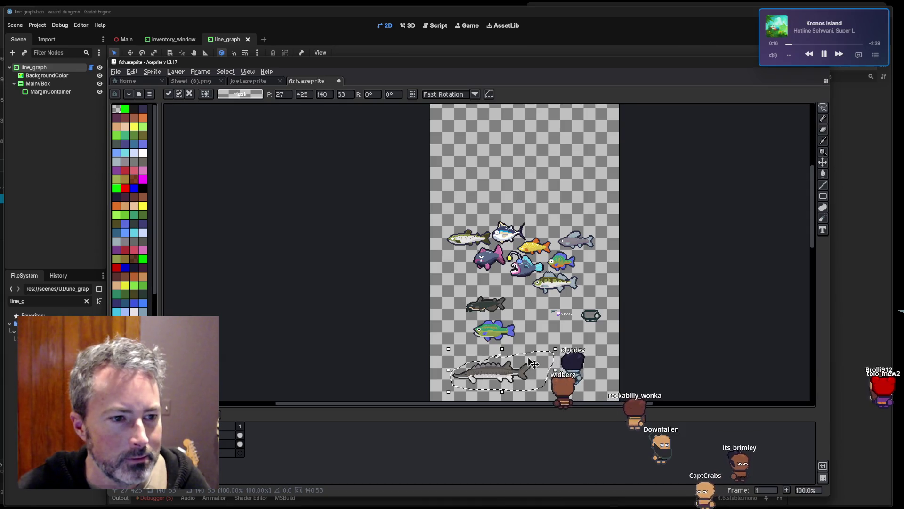
pyautogui.press('Return')
# Lasso the green-and-orange fish out of the cluster and drop it at the top of the sheet.
pyautogui.scroll(1, 550, 325)
pyautogui.moveTo(582, 218); pyautogui.dragTo(570, 263)
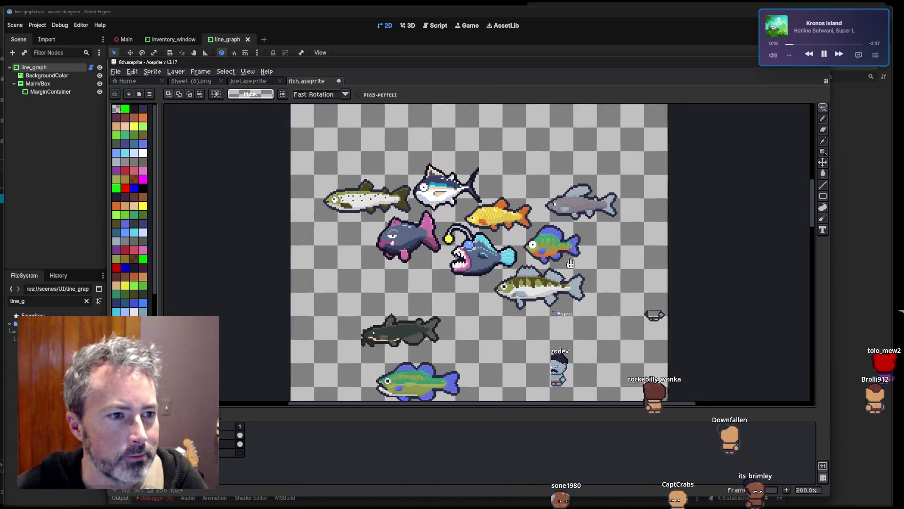
pyautogui.scroll(1, 583, 210)
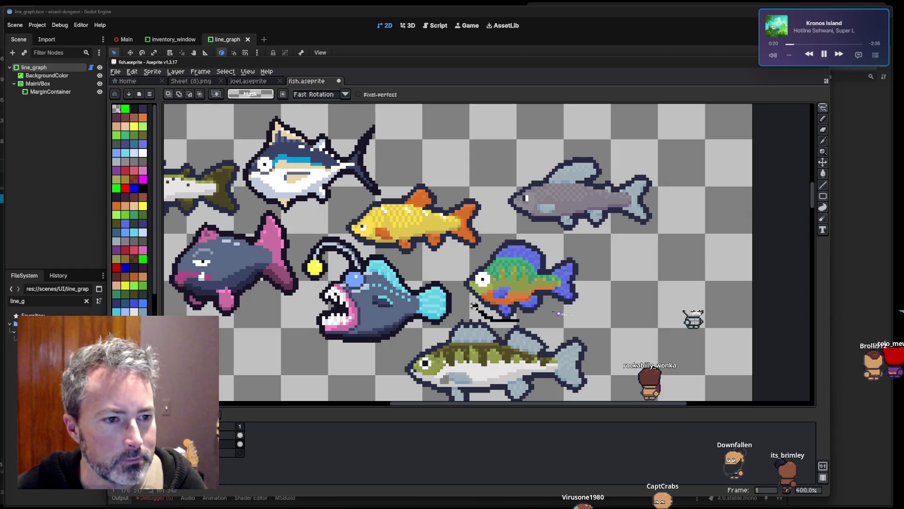
pyautogui.moveTo(475, 306); pyautogui.dragTo(458, 265)
pyautogui.moveTo(497, 236)
pyautogui.mouseDown()
pyautogui.moveTo(560, 238)
pyautogui.moveTo(600, 296)
pyautogui.mouseUp()
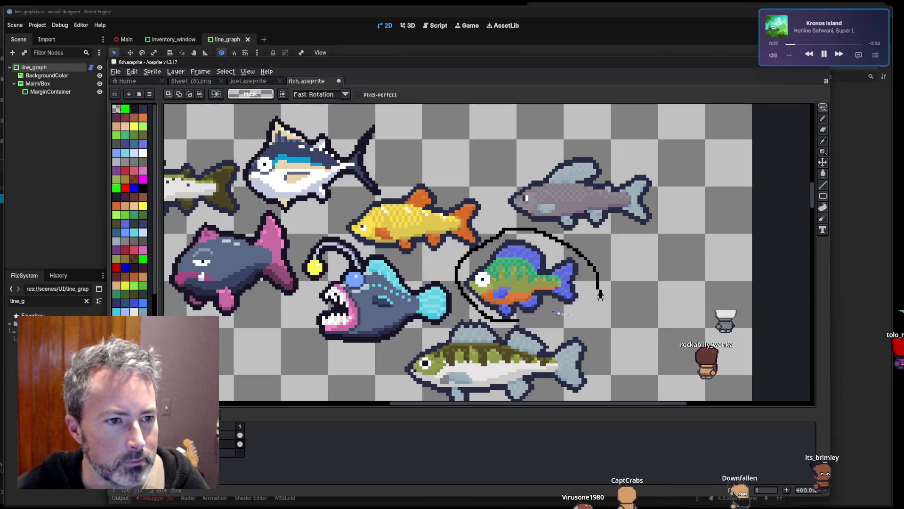
pyautogui.moveTo(545, 317); pyautogui.dragTo(478, 311)
pyautogui.moveTo(542, 283)
pyautogui.mouseDown()
pyautogui.moveTo(553, 273)
pyautogui.moveTo(498, 158)
pyautogui.moveTo(586, 360)
pyautogui.moveTo(498, 240)
pyautogui.moveTo(403, 161)
pyautogui.mouseUp()
pyautogui.scroll(-2, 497, 159)
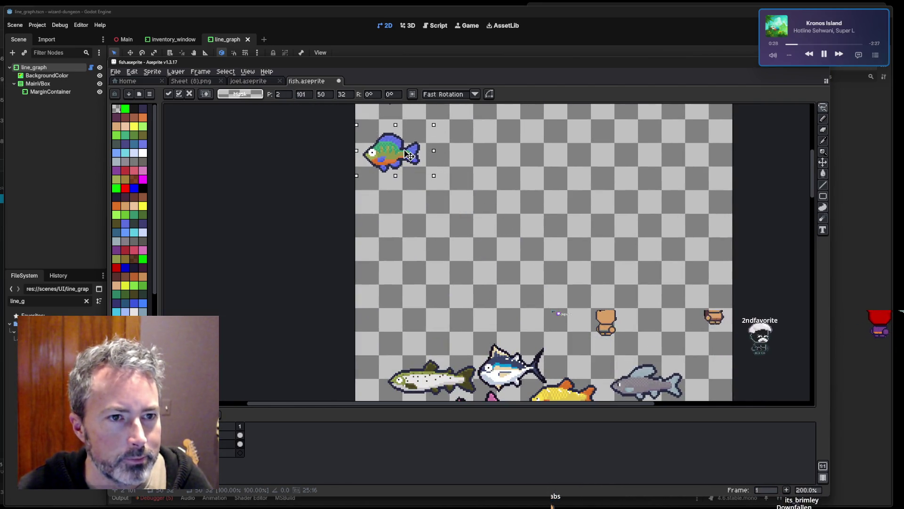
pyautogui.press('Return')
# Outline the goldfish and grey fish together with the lasso.
pyautogui.scroll(-5, 503, 234)
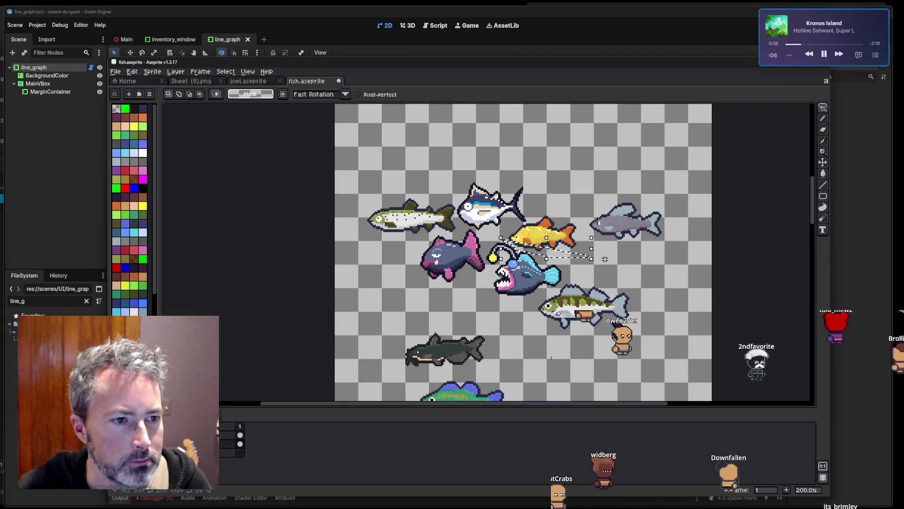
pyautogui.scroll(2, 533, 246)
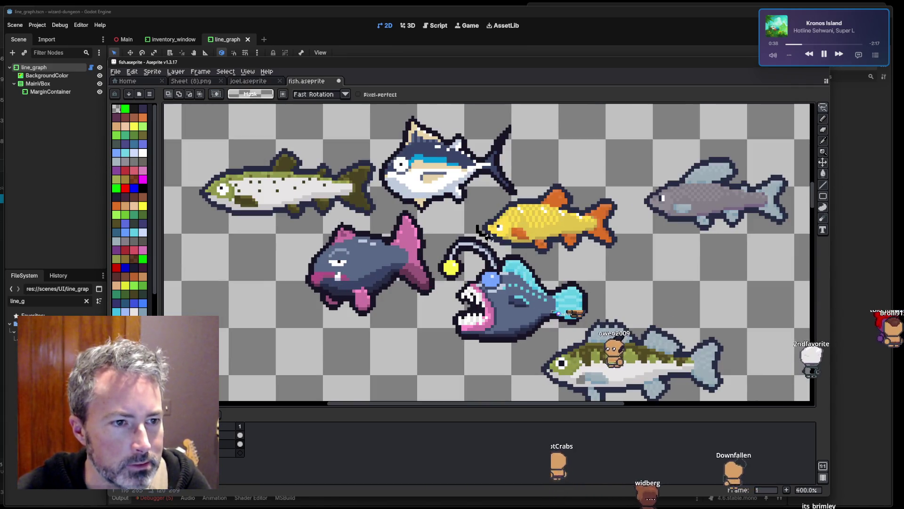
pyautogui.moveTo(745, 238)
pyautogui.mouseDown()
pyautogui.moveTo(754, 234)
pyautogui.moveTo(751, 134)
pyautogui.moveTo(532, 184)
pyautogui.moveTo(523, 198)
pyautogui.mouseUp()
pyautogui.scroll(-3, 541, 219)
# Move the goldfish and grey fish, catfish and bass, and pink fish and anglerfish into the left column.
pyautogui.moveTo(571, 234); pyautogui.dragTo(492, 147)
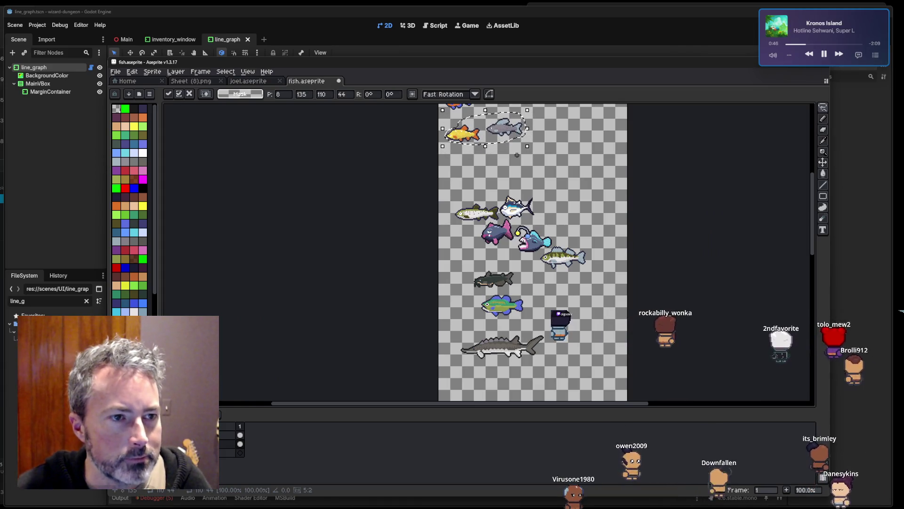
pyautogui.hotkey('ctrl', 'd')
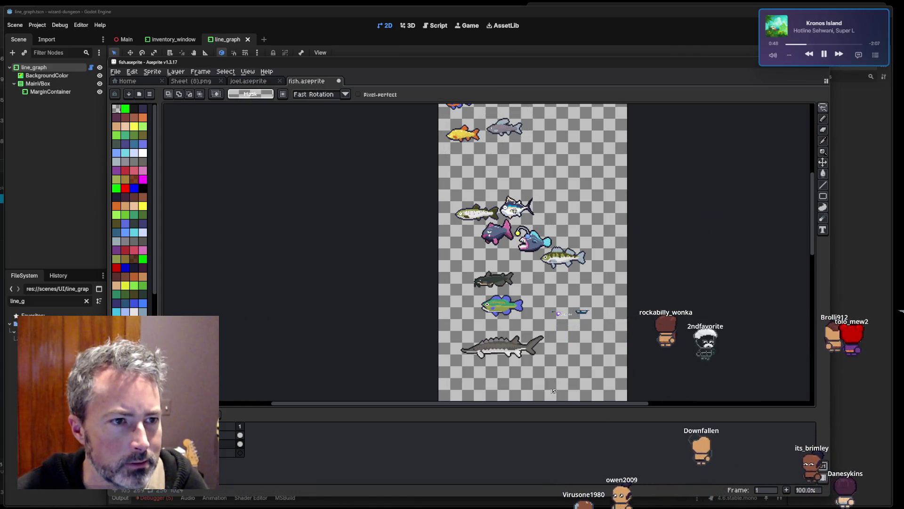
pyautogui.moveTo(495, 326)
pyautogui.mouseDown()
pyautogui.moveTo(462, 276)
pyautogui.moveTo(541, 297)
pyautogui.moveTo(495, 328)
pyautogui.mouseUp()
pyautogui.moveTo(498, 286); pyautogui.dragTo(468, 165)
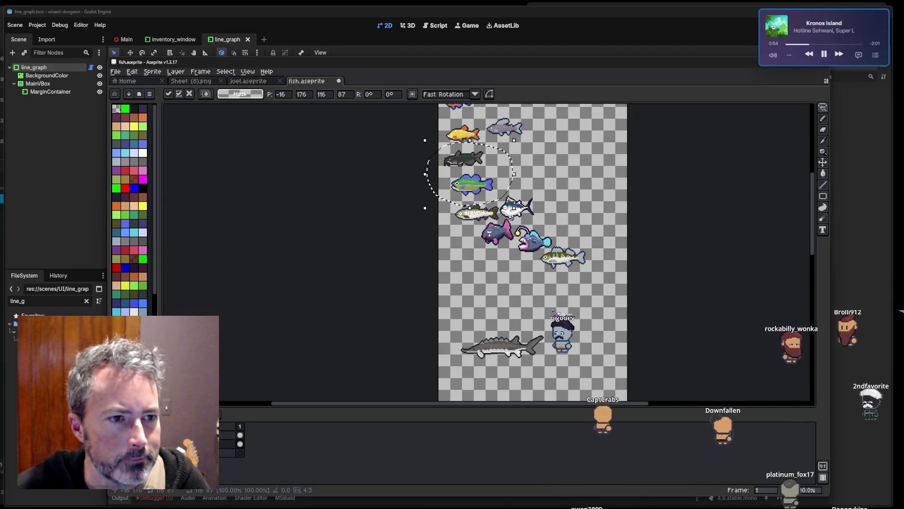
pyautogui.press('Return')
pyautogui.scroll(2, 485, 248)
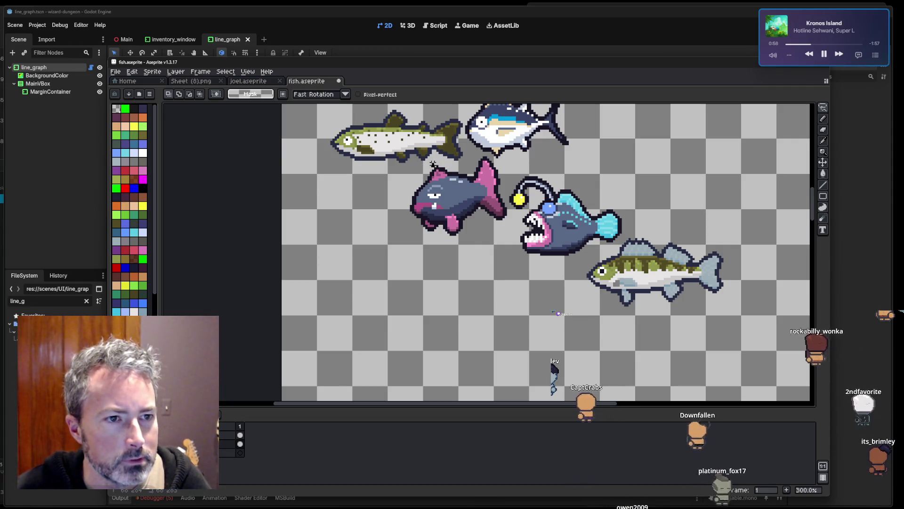
pyautogui.moveTo(449, 166); pyautogui.dragTo(498, 162)
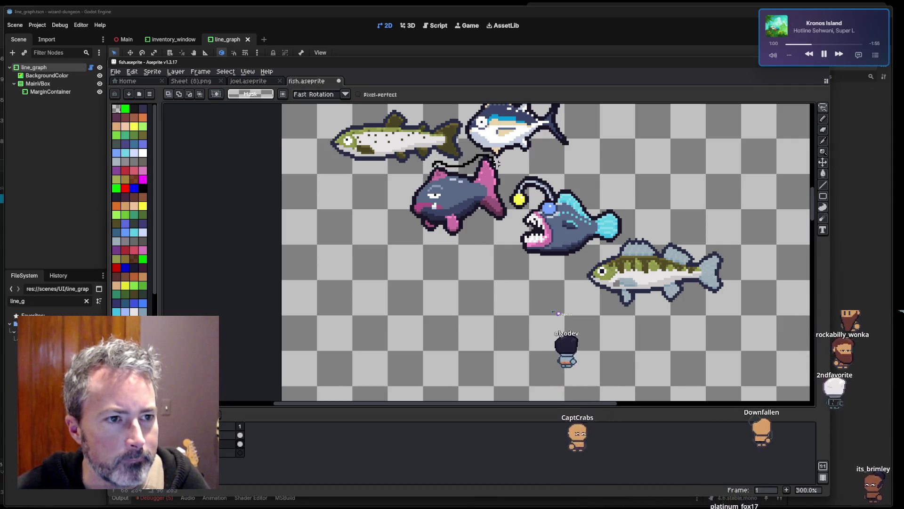
pyautogui.moveTo(639, 228)
pyautogui.mouseDown()
pyautogui.moveTo(631, 247)
pyautogui.moveTo(542, 262)
pyautogui.moveTo(391, 214)
pyautogui.moveTo(414, 184)
pyautogui.mouseUp()
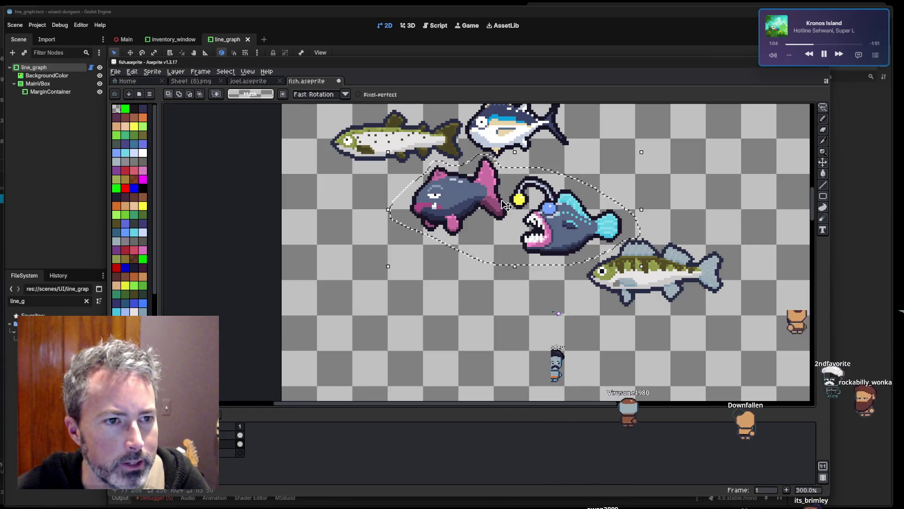
pyautogui.moveTo(471, 212); pyautogui.dragTo(391, 354)
# Move the walleye left into the fish column.
pyautogui.scroll(-5, 517, 267)
pyautogui.moveTo(517, 267); pyautogui.dragTo(535, 216)
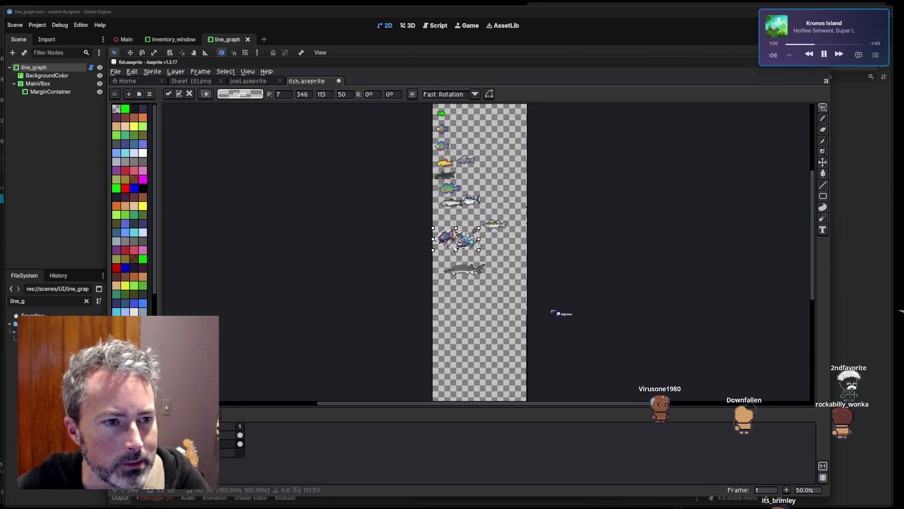
pyautogui.scroll(4, 471, 217)
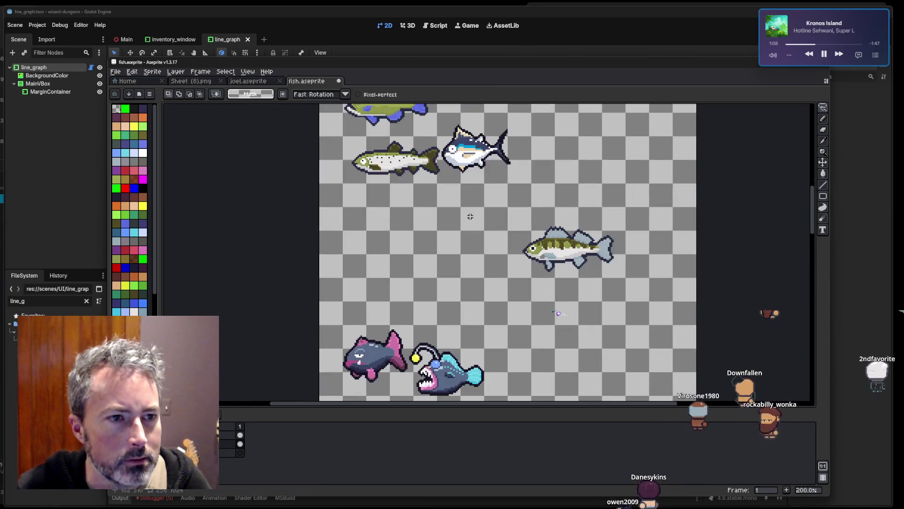
pyautogui.moveTo(475, 197); pyautogui.dragTo(493, 263)
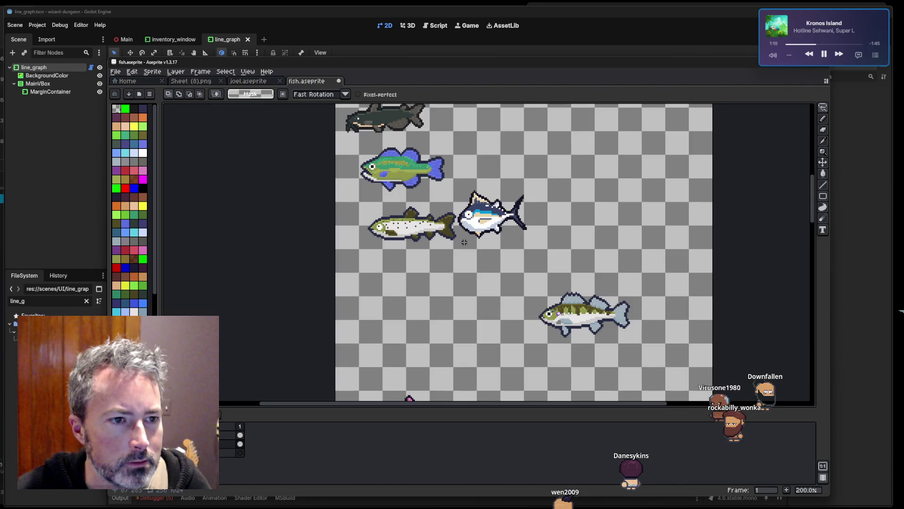
pyautogui.moveTo(530, 343)
pyautogui.mouseDown()
pyautogui.moveTo(603, 285)
pyautogui.moveTo(570, 351)
pyautogui.moveTo(529, 344)
pyautogui.mouseUp()
pyautogui.moveTo(637, 310)
pyautogui.mouseDown()
pyautogui.moveTo(515, 298)
pyautogui.moveTo(445, 270)
pyautogui.moveTo(451, 279)
pyautogui.mouseUp()
pyautogui.click(466, 264)
# Move the tuna down beneath the walleye.
pyautogui.scroll(1, 471, 264)
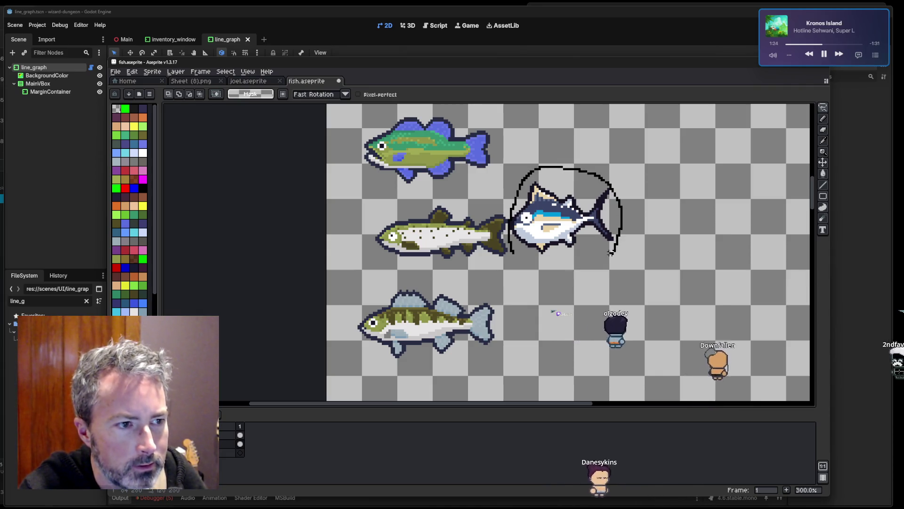
pyautogui.moveTo(523, 255); pyautogui.dragTo(528, 257)
pyautogui.scroll(-2, 527, 257)
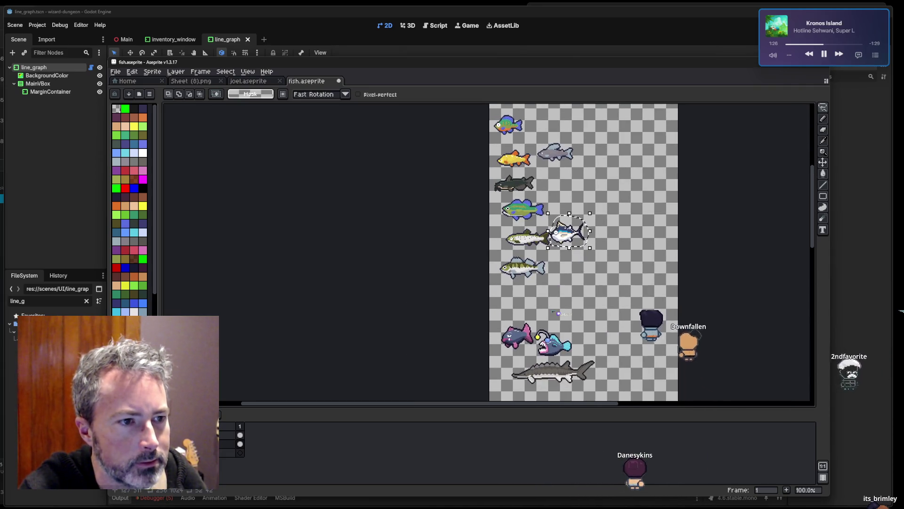
pyautogui.moveTo(573, 234); pyautogui.dragTo(520, 298)
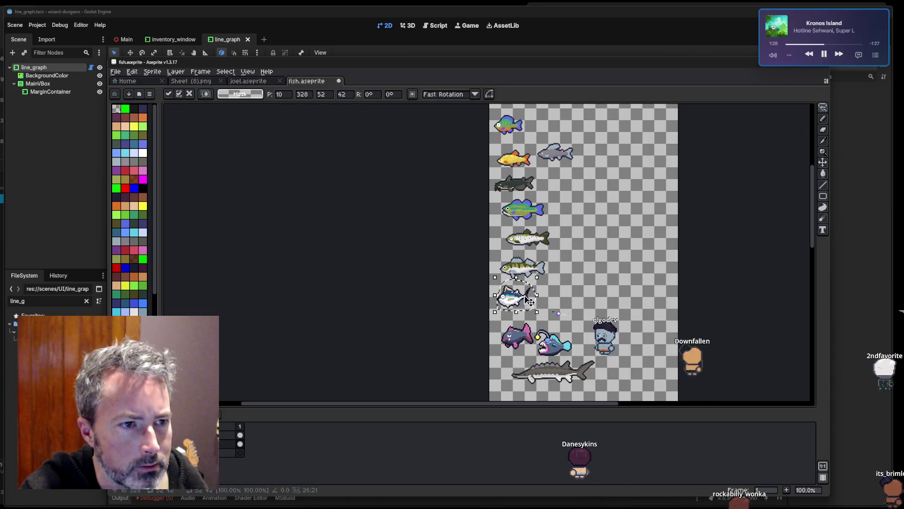
pyautogui.click(584, 269)
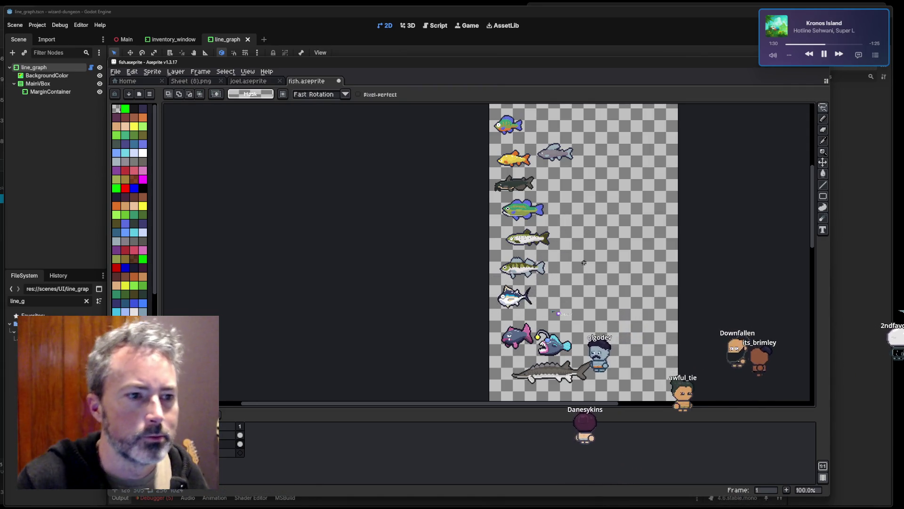
pyautogui.scroll(4, 582, 258)
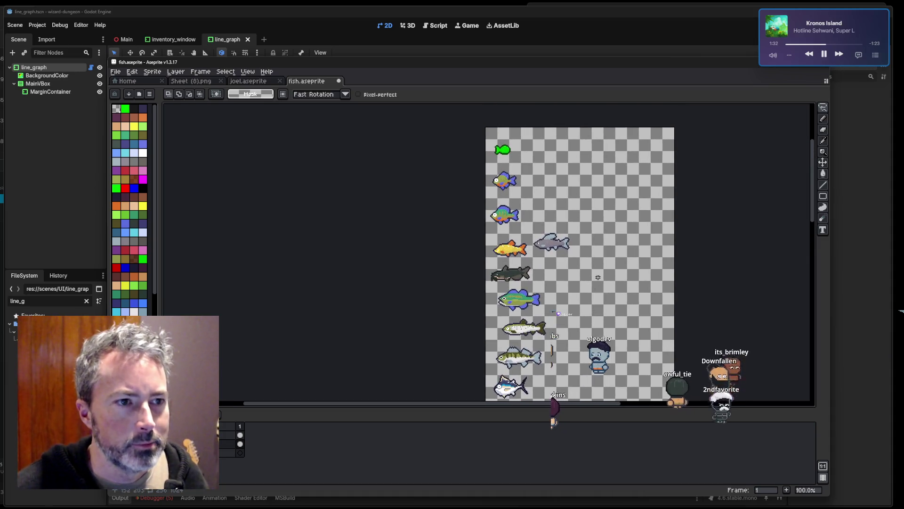
pyautogui.scroll(3, 585, 249)
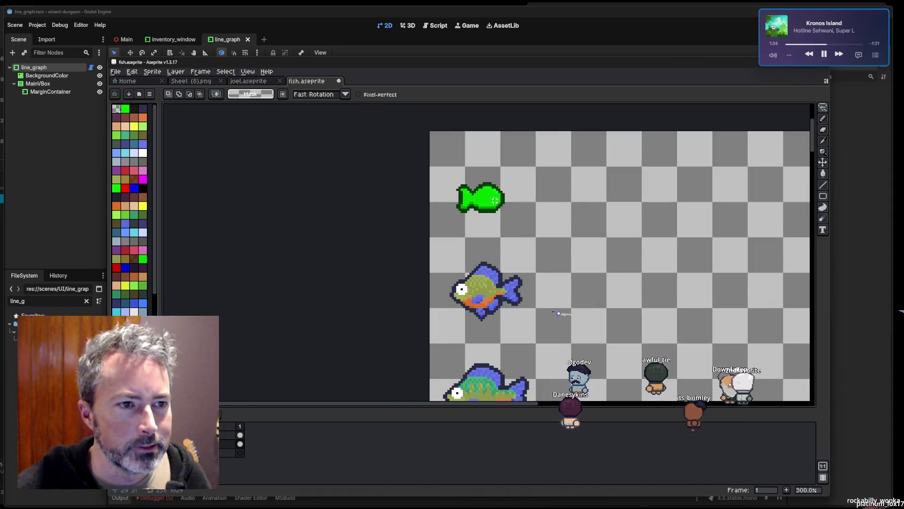
pyautogui.scroll(-1, 519, 257)
pyautogui.scroll(-6, 536, 196)
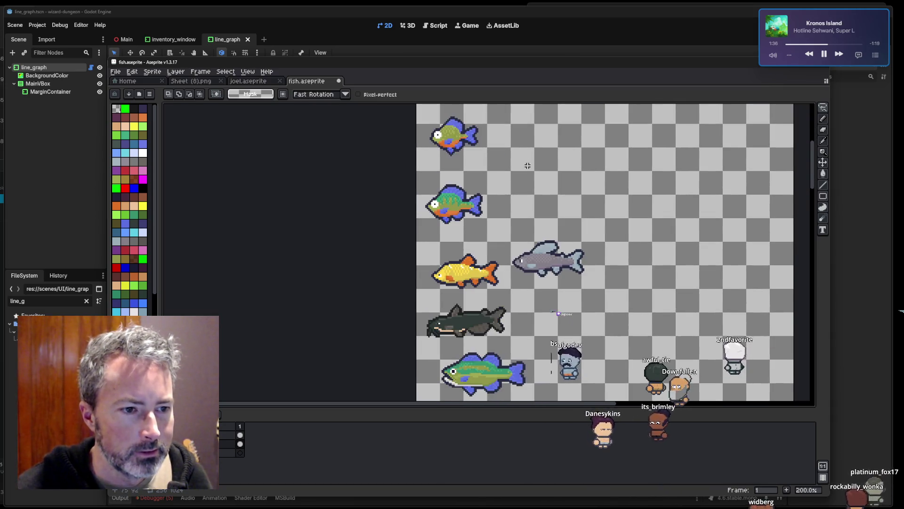
# Save fish.aseprite and bring the Plus2 chat window on-screen.
pyautogui.hotkey('ctrl', 's')
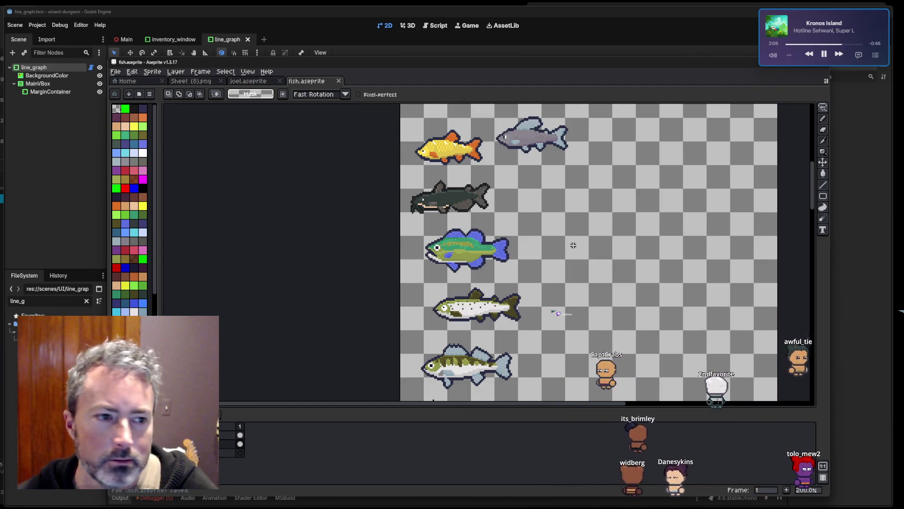
pyautogui.scroll(1, 508, 251)
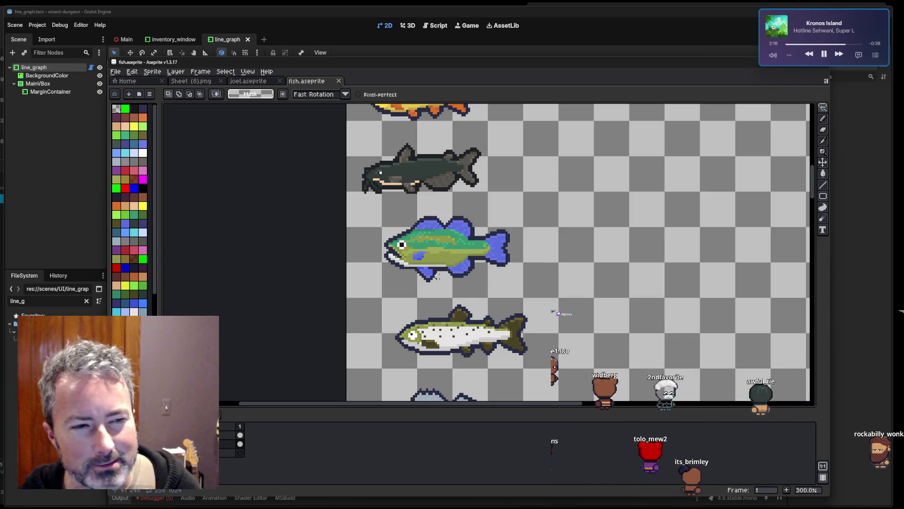
pyautogui.scroll(-2, 511, 282)
pyautogui.scroll(1, 536, 272)
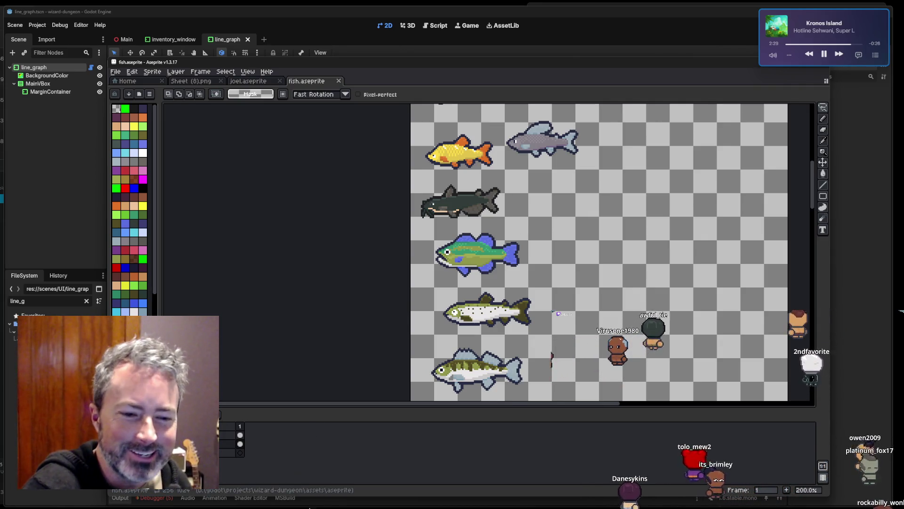
pyautogui.moveTo(267, 507)
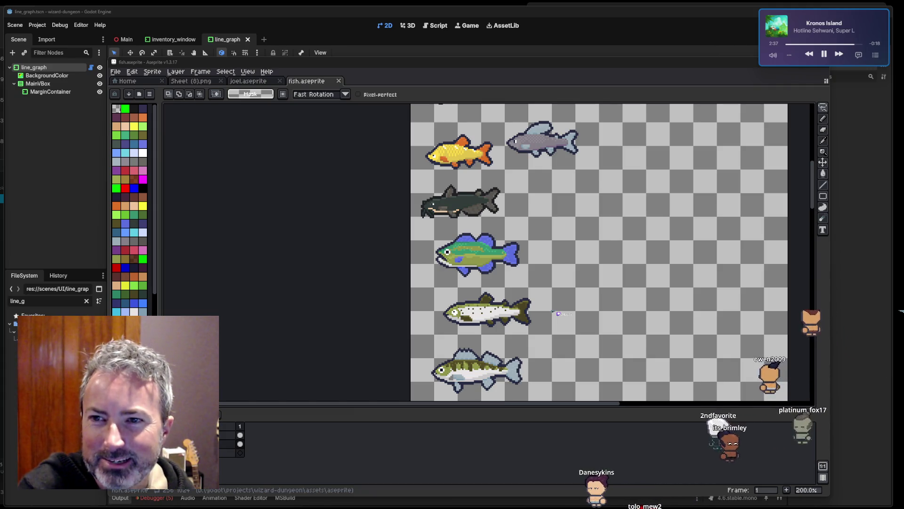
pyautogui.moveTo(2, 29); pyautogui.dragTo(431, 33)
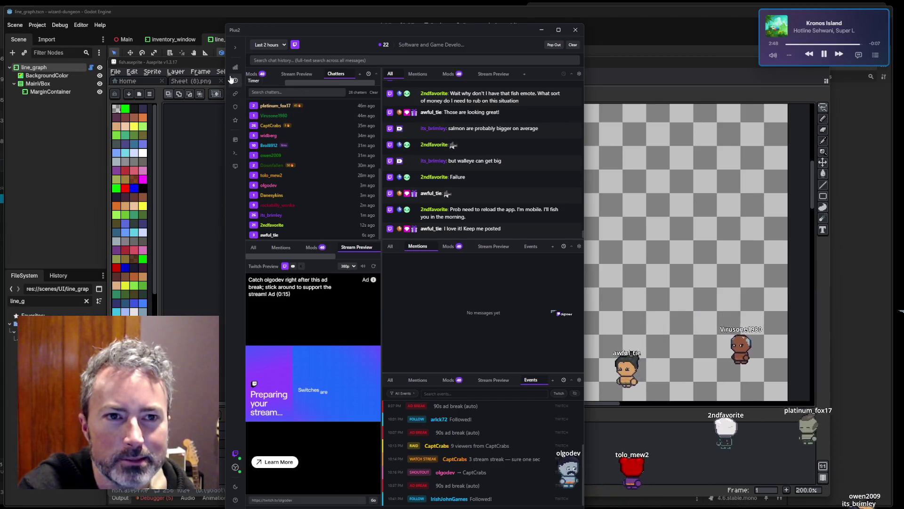
# Open the stopwatch, start it, and move its window off the chatter list.
pyautogui.click(235, 80)
pyautogui.moveTo(268, 230)
pyautogui.mouseDown()
pyautogui.moveTo(251, 152)
pyautogui.moveTo(380, 140)
pyautogui.mouseUp()
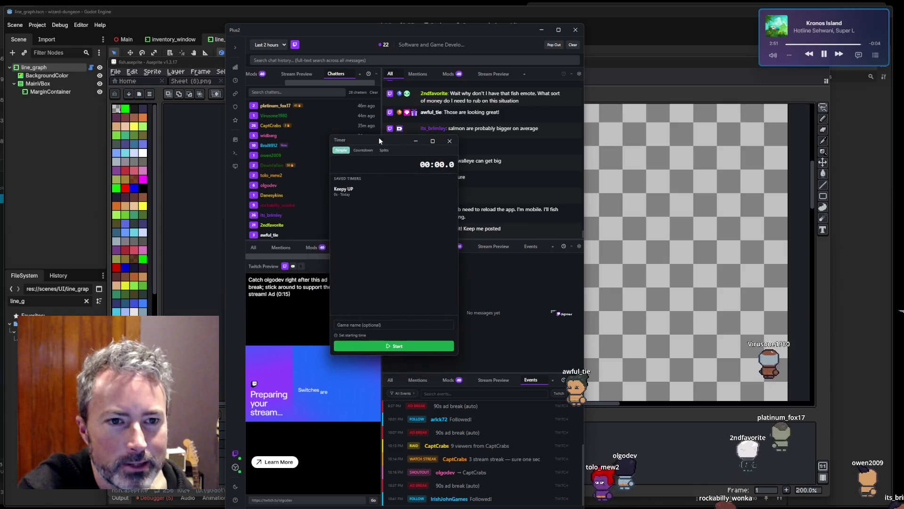
pyautogui.click(396, 347)
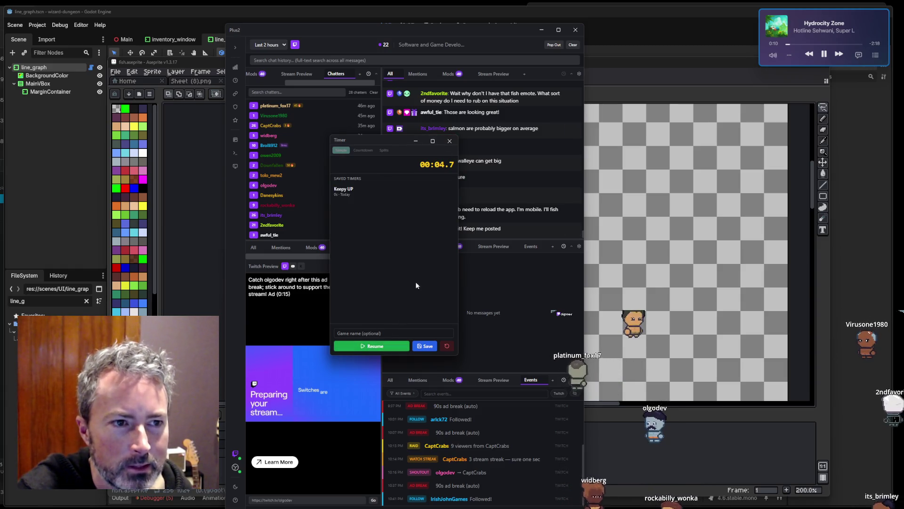
pyautogui.moveTo(389, 143); pyautogui.dragTo(434, 166)
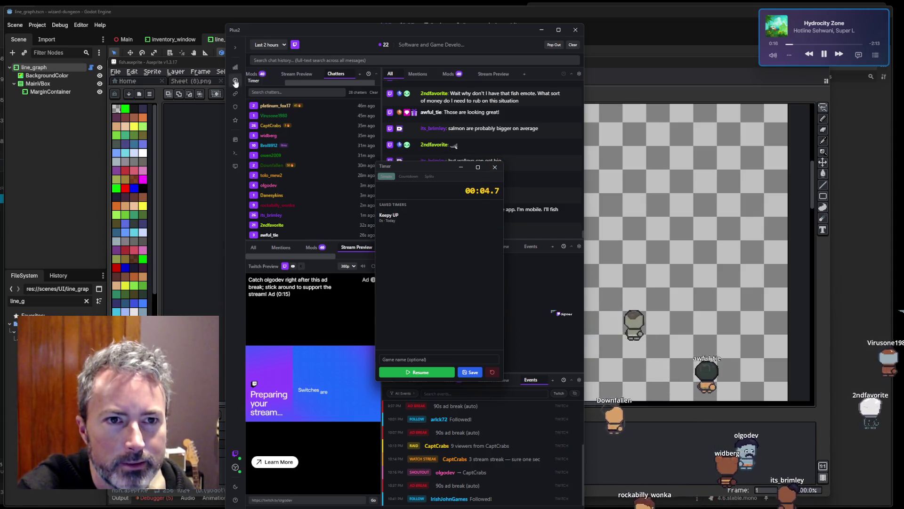
pyautogui.click(236, 83)
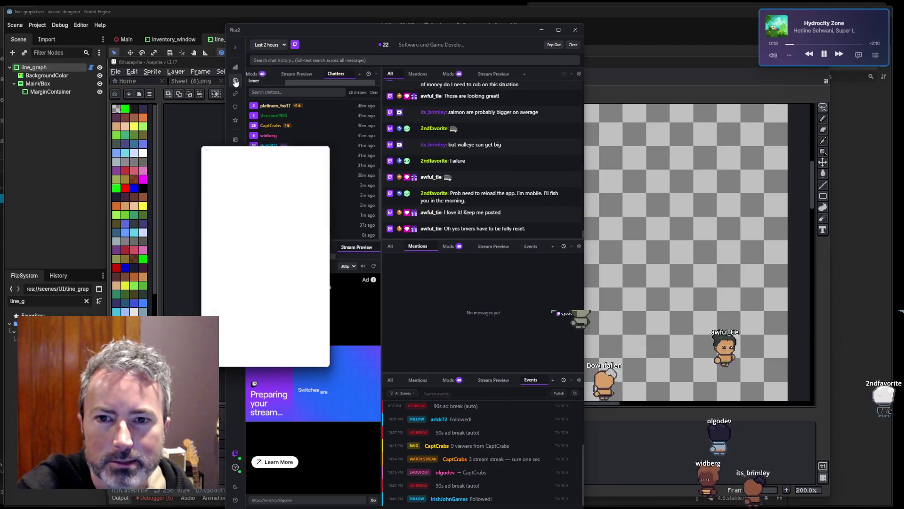
pyautogui.moveTo(253, 150); pyautogui.dragTo(432, 149)
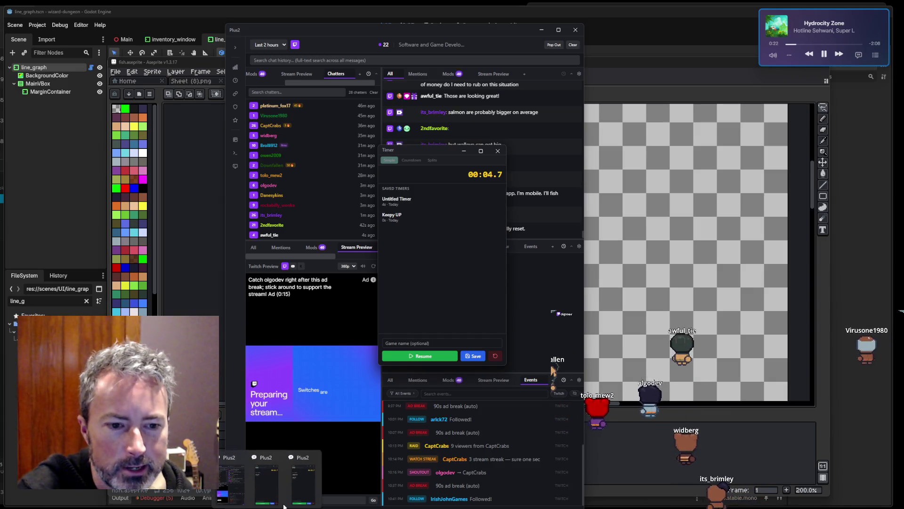
pyautogui.moveTo(296, 491)
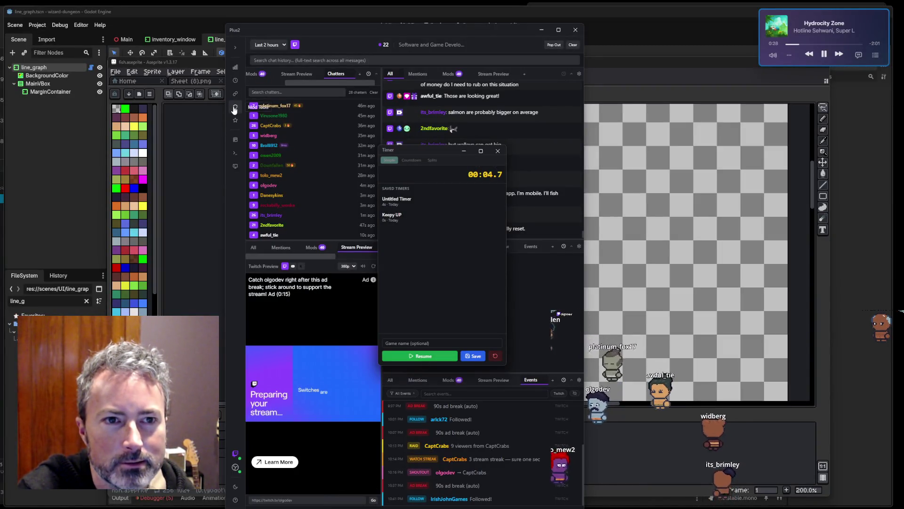
# Reset the stopwatch to 00:00.0, close every timer window, and open the Overlay Editor.
pyautogui.click(233, 83)
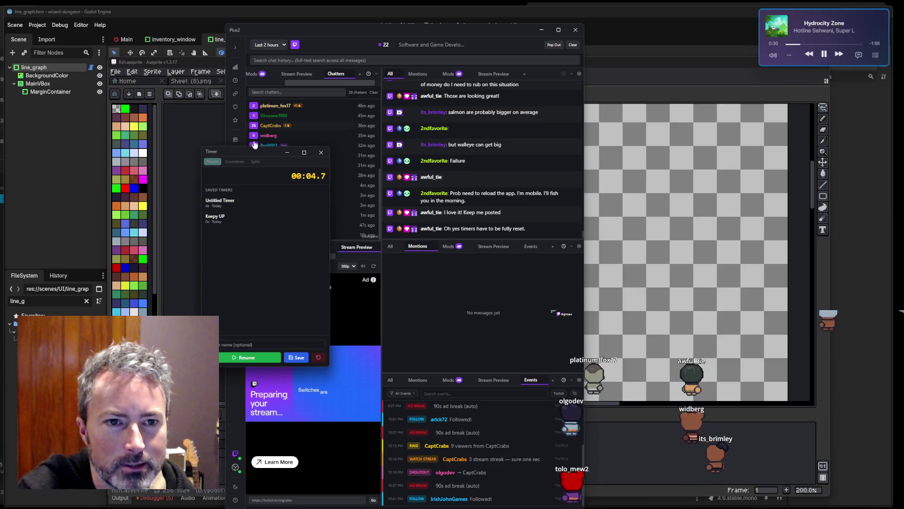
pyautogui.moveTo(252, 155); pyautogui.dragTo(426, 187)
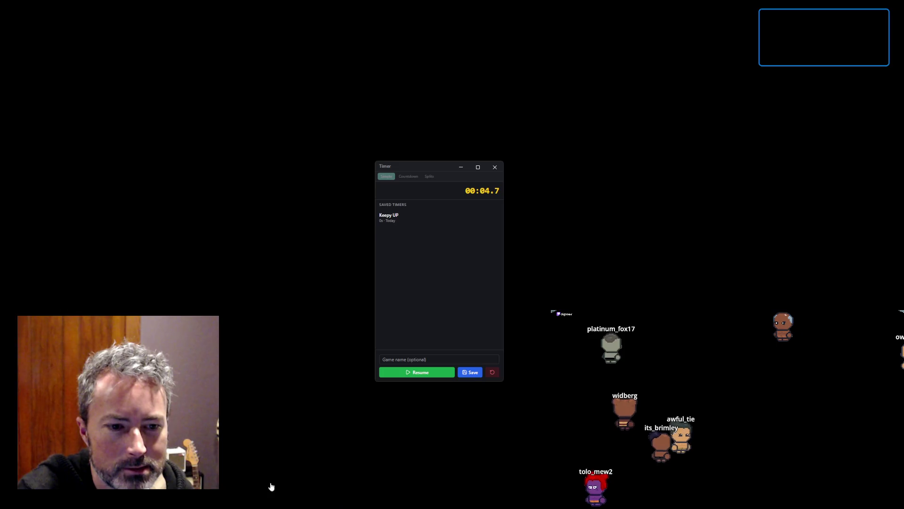
pyautogui.click(259, 482)
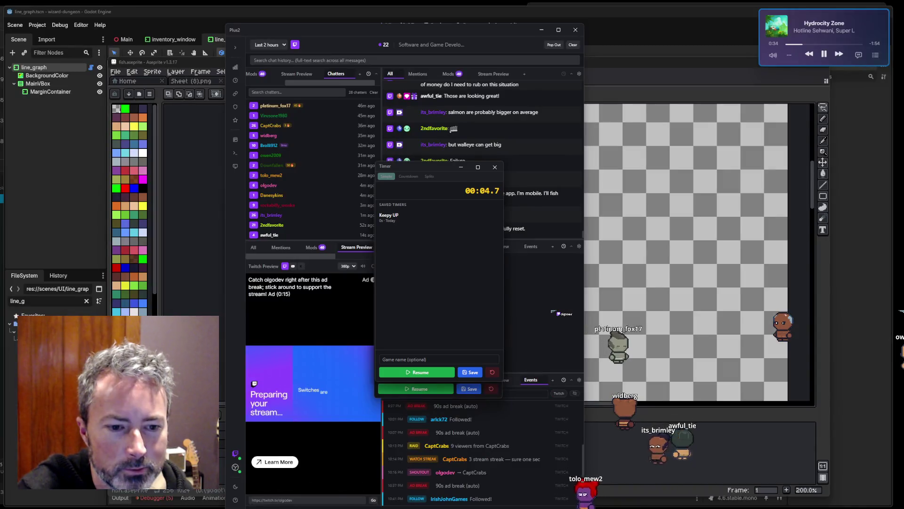
pyautogui.moveTo(264, 480)
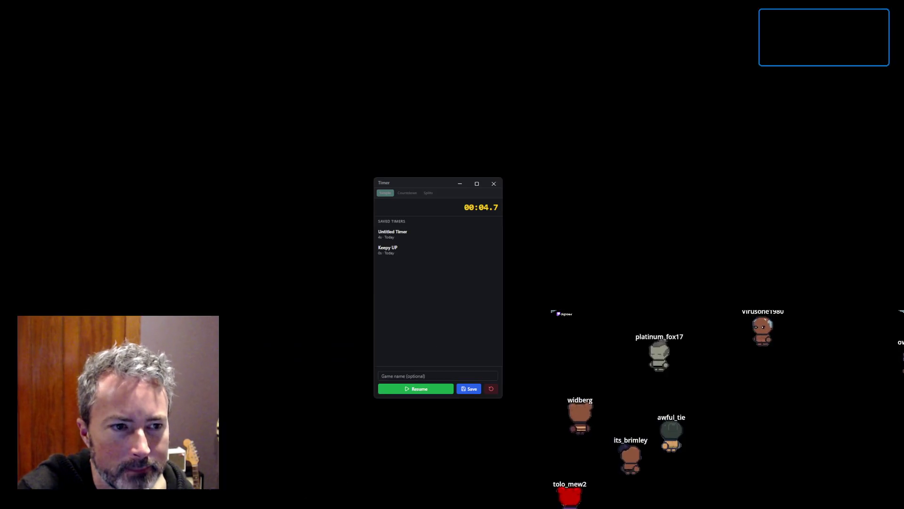
pyautogui.moveTo(437, 190)
pyautogui.mouseDown()
pyautogui.moveTo(397, 204)
pyautogui.moveTo(369, 358)
pyautogui.mouseUp()
pyautogui.click(425, 422)
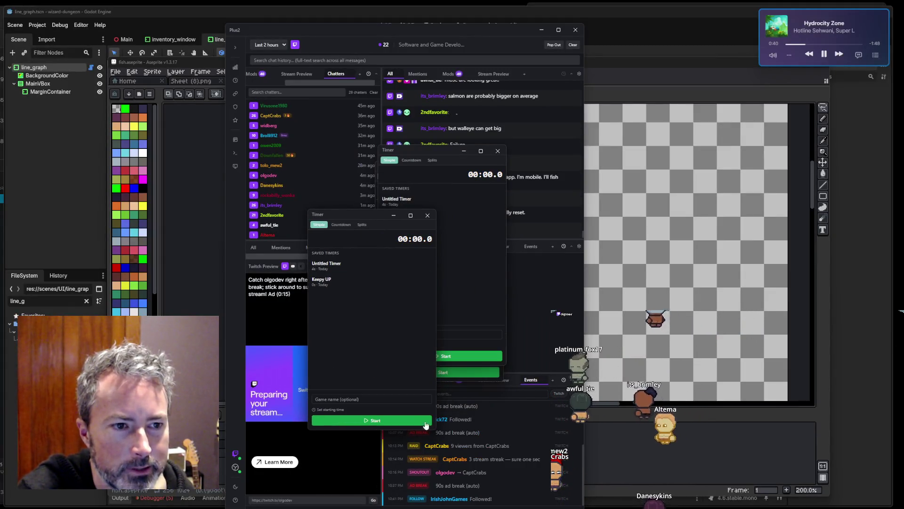
pyautogui.click(428, 217)
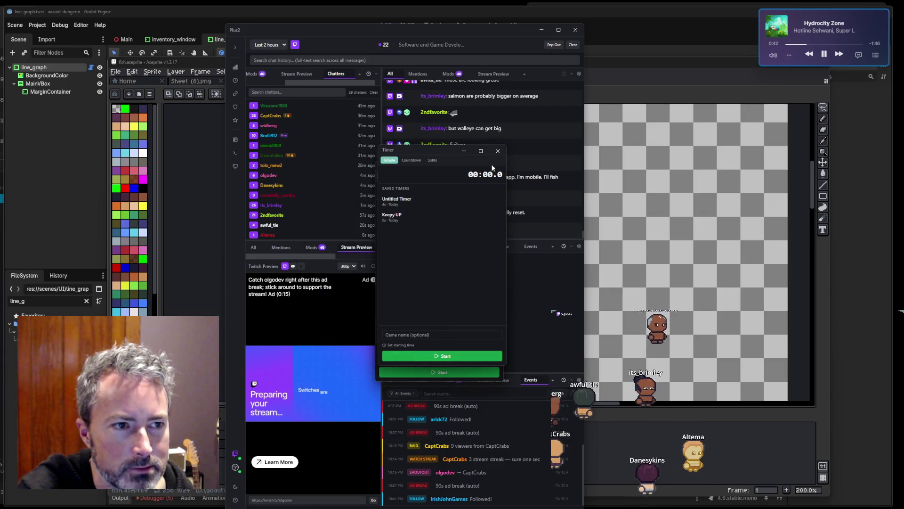
pyautogui.moveTo(496, 163)
pyautogui.mouseDown()
pyautogui.moveTo(493, 178)
pyautogui.moveTo(374, 189)
pyautogui.mouseUp()
pyautogui.click(376, 177)
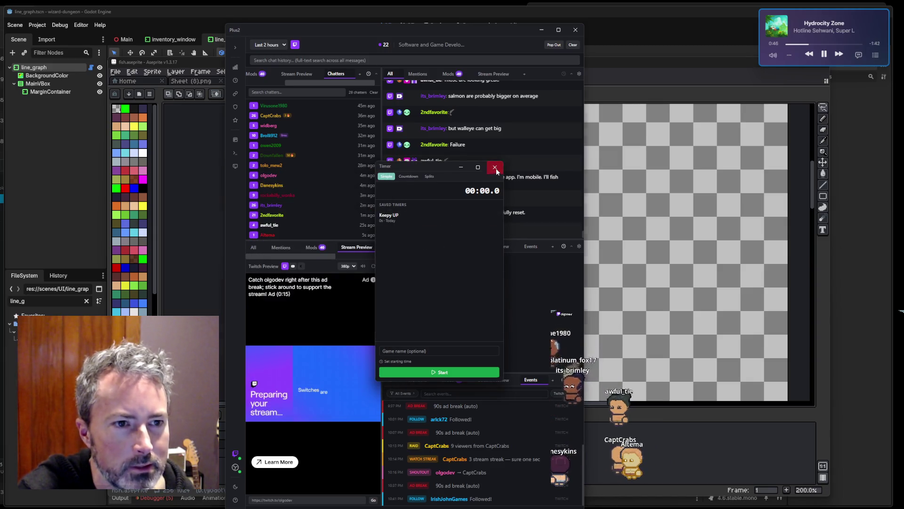
pyautogui.click(496, 168)
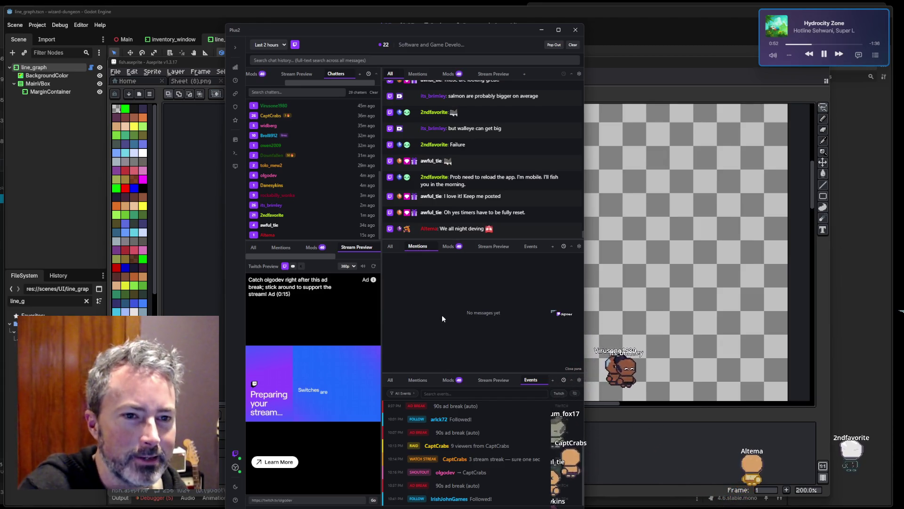
pyautogui.click(236, 141)
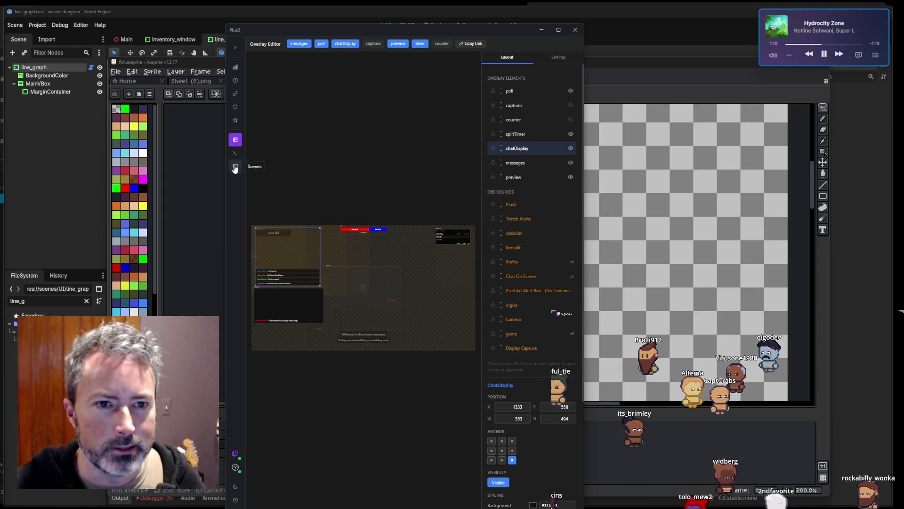
pyautogui.click(232, 142)
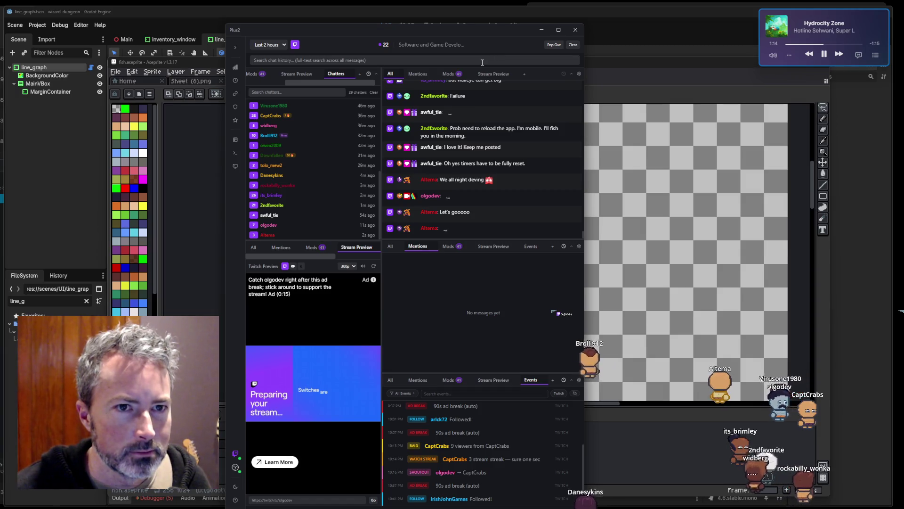
pyautogui.moveTo(370, 459)
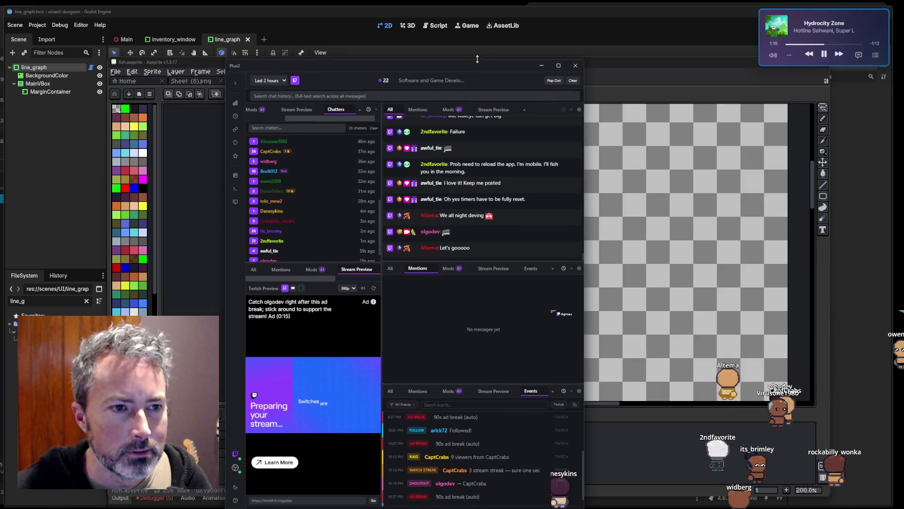
pyautogui.moveTo(476, 25); pyautogui.dragTo(459, 16)
pyautogui.click(283, 470)
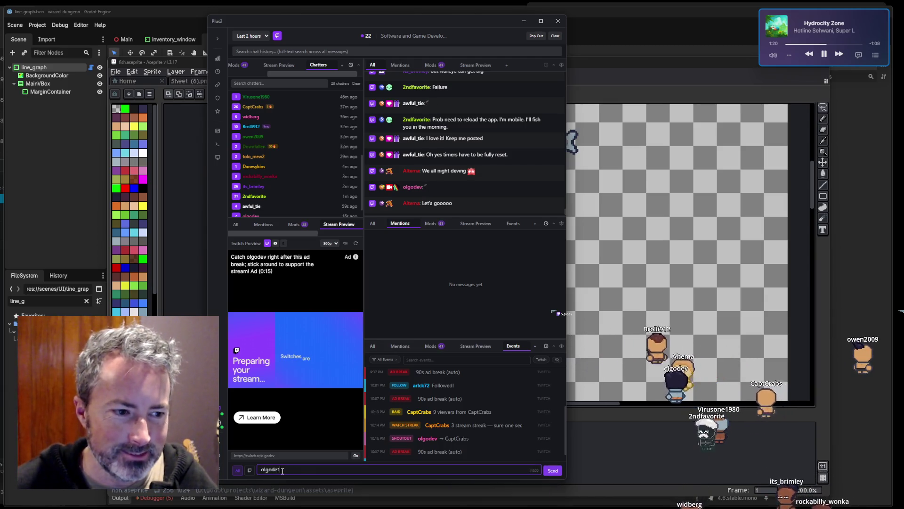
# Send the new animated emote in chat to test it, then open the Overlay Editor.
pyautogui.press('Return')
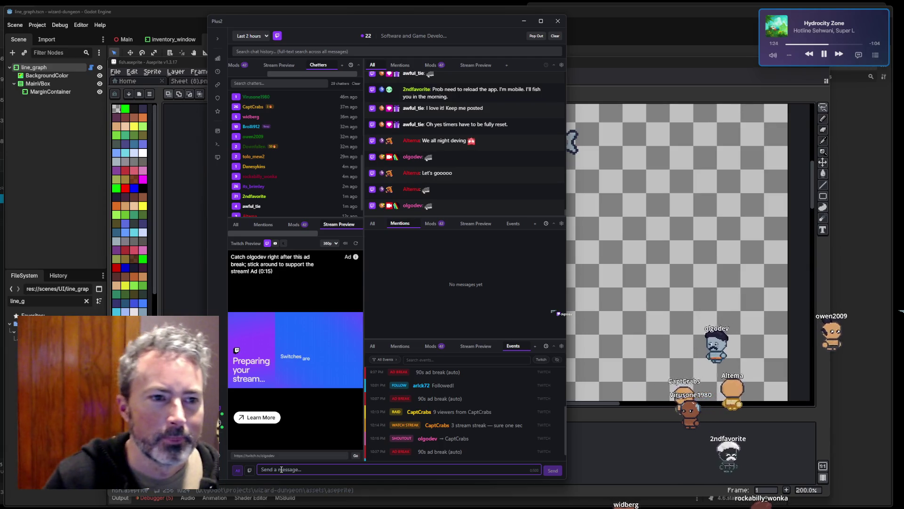
pyautogui.scroll(-1, 469, 426)
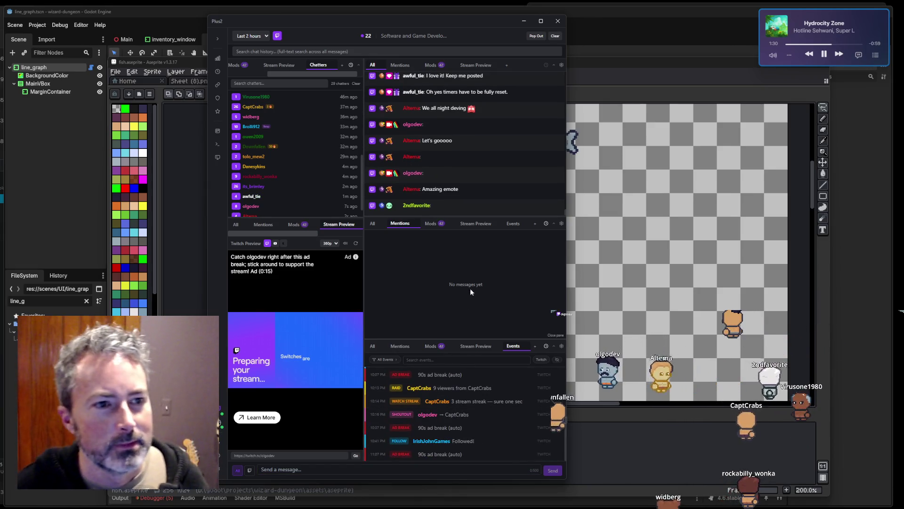
pyautogui.click(483, 279)
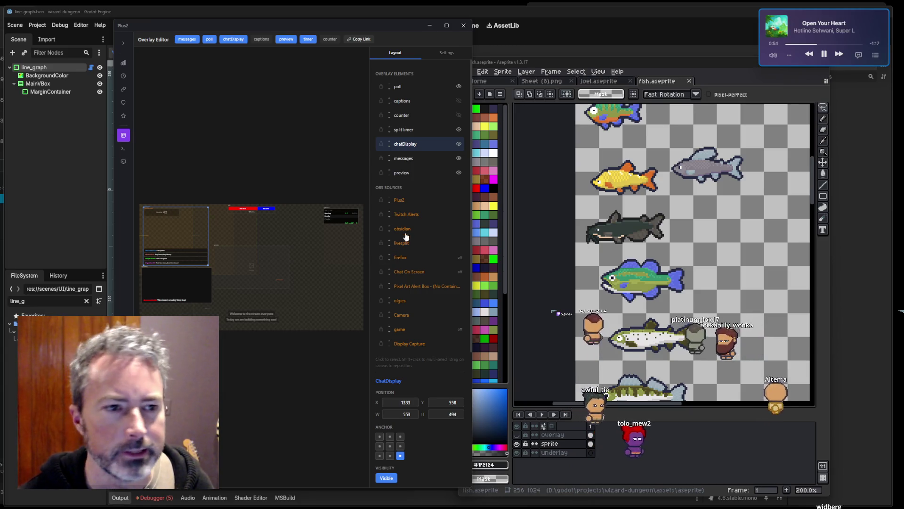
# Review the Overlay Editor's OBS WebSocket settings, then return to the chat dashboard.
pyautogui.click(447, 52)
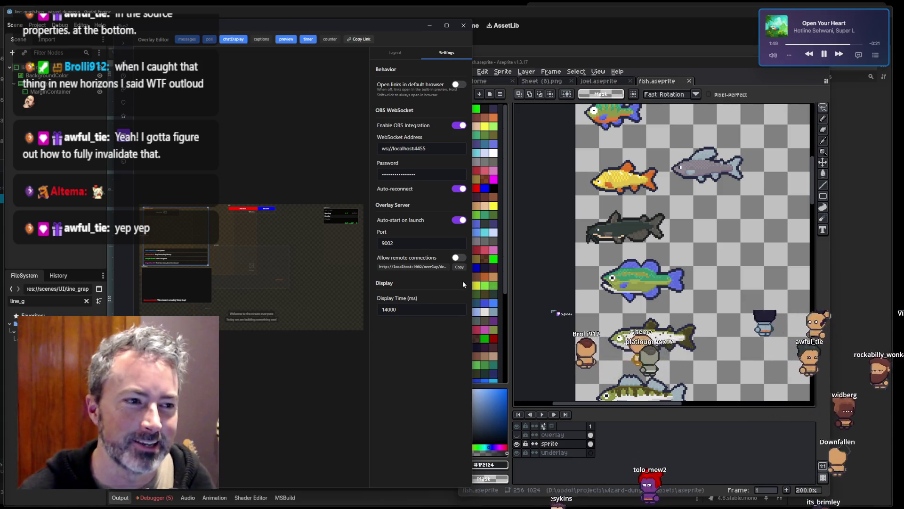
pyautogui.press('Escape')
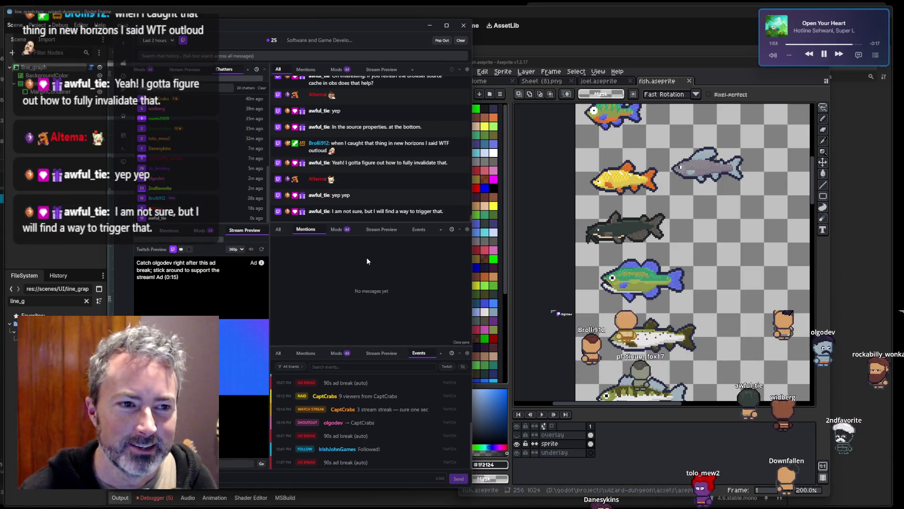
# Bring Aseprite forward and scroll down to the lower fish on the sheet.
pyautogui.click(701, 151)
pyautogui.scroll(-5, 700, 150)
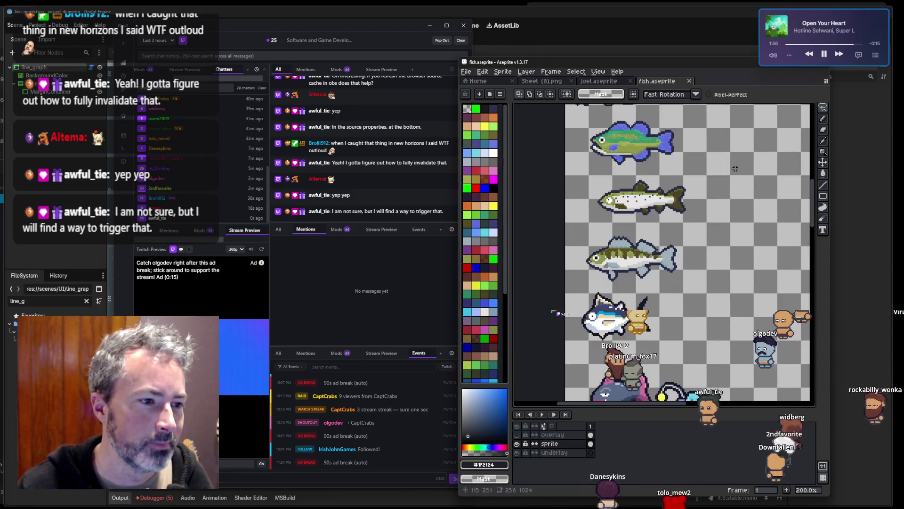
pyautogui.scroll(-1, 699, 251)
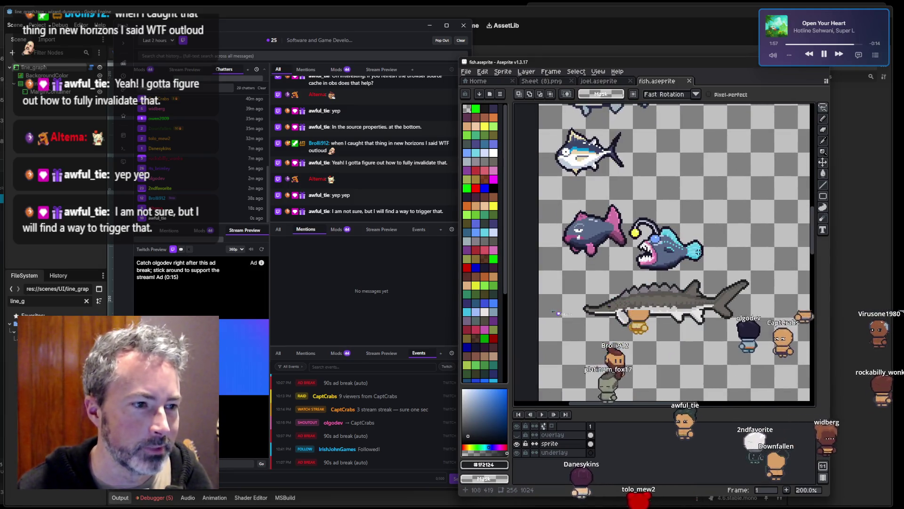
# Feature a viewer's chat message on the stream overlay and minimize Plus2.
pyautogui.click(399, 260)
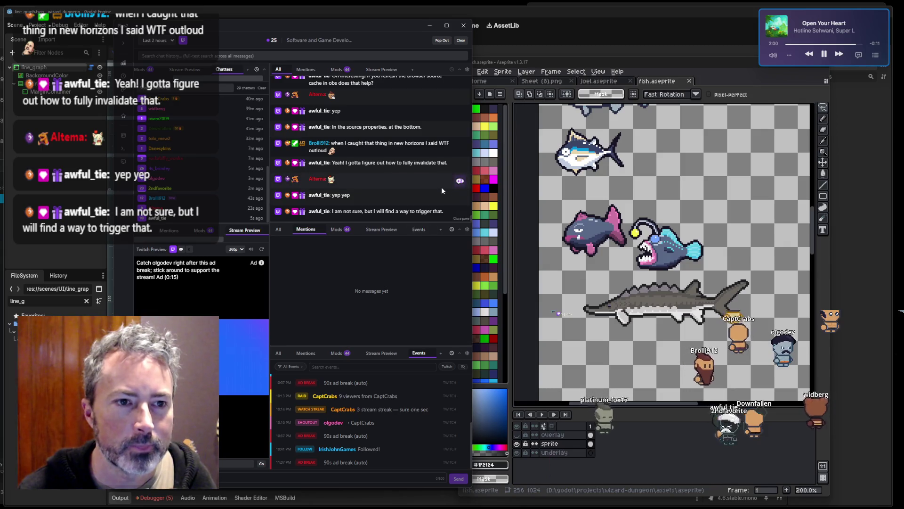
pyautogui.click(460, 181)
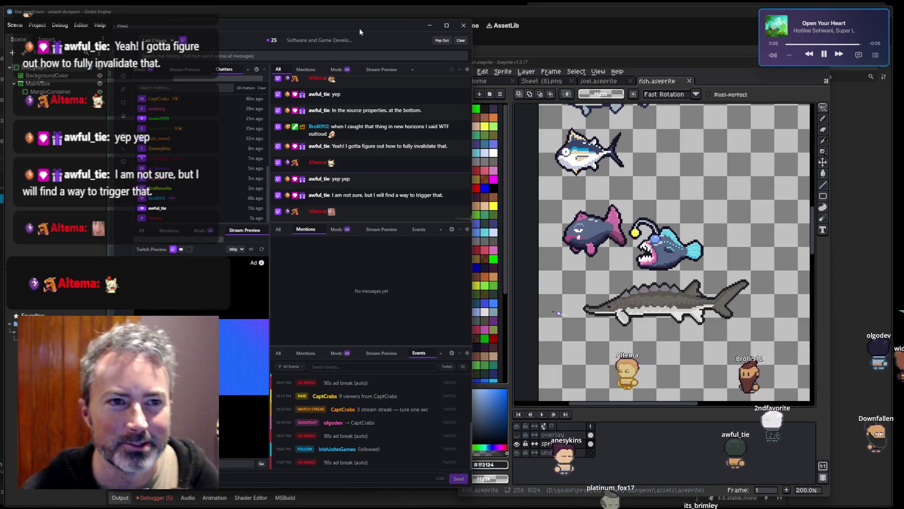
pyautogui.click(429, 25)
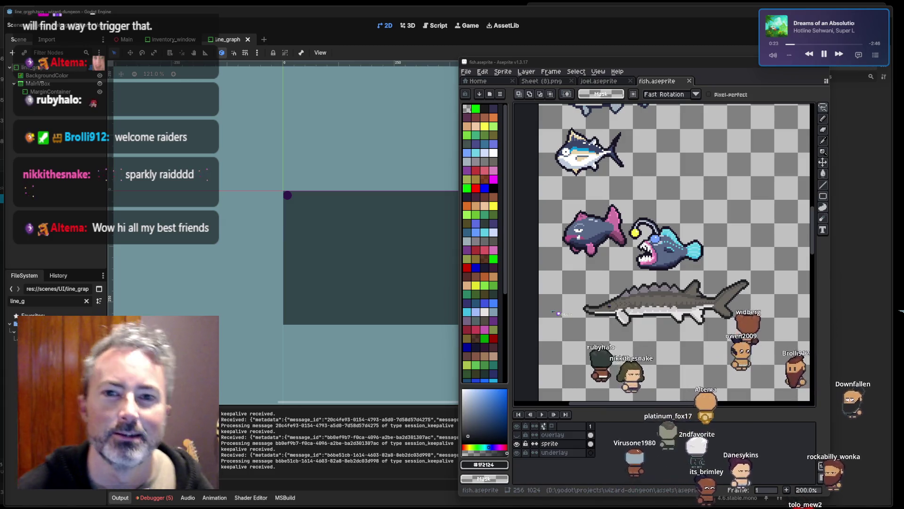
pyautogui.moveTo(621, 173)
pyautogui.mouseDown()
pyautogui.moveTo(638, 248)
pyautogui.moveTo(604, 183)
pyautogui.moveTo(605, 141)
pyautogui.mouseUp()
pyautogui.scroll(1, 612, 283)
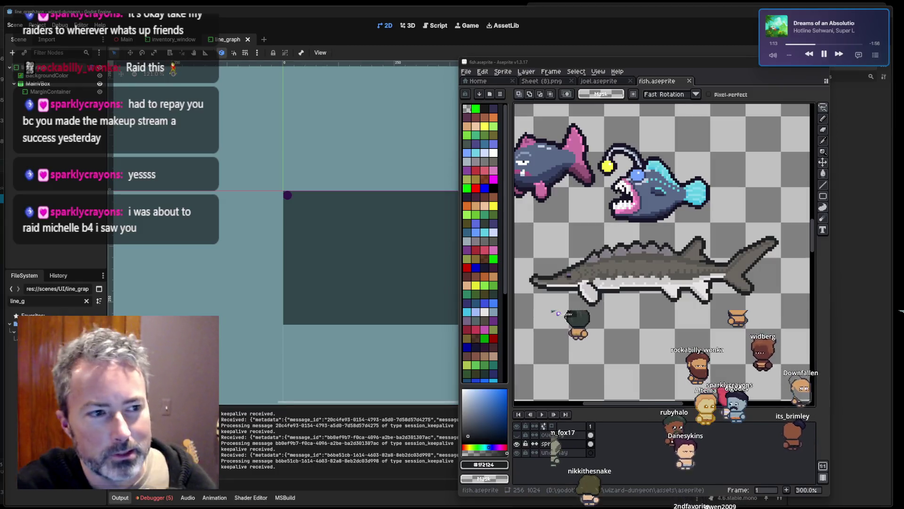
pyautogui.scroll(-3, 730, 294)
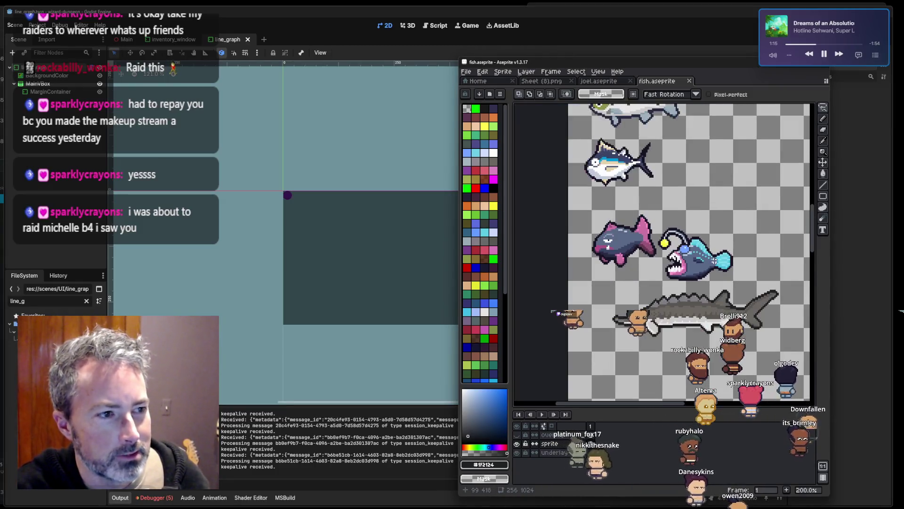
pyautogui.scroll(5, 691, 292)
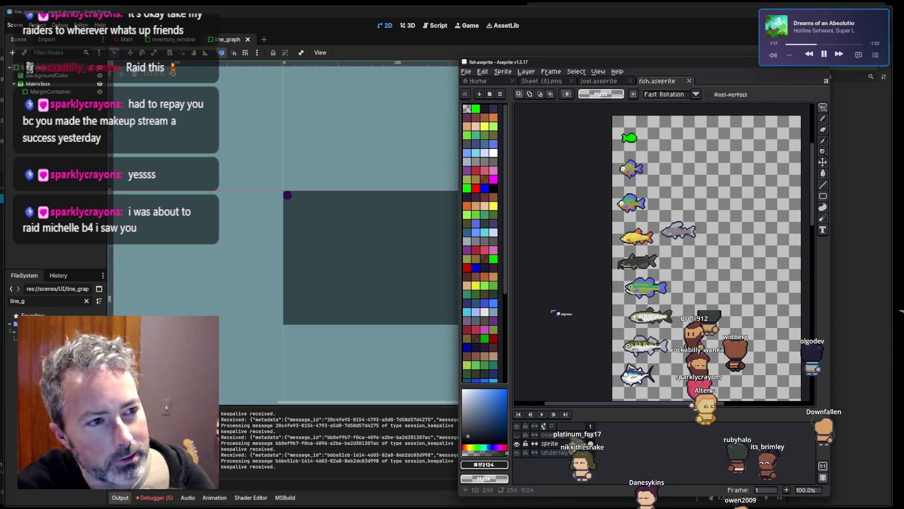
pyautogui.scroll(-5, 691, 302)
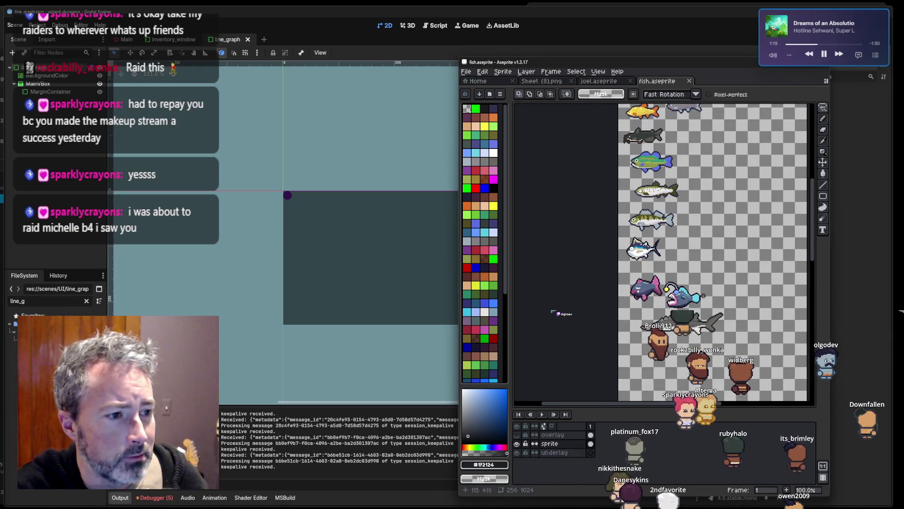
pyautogui.scroll(1, 689, 337)
pyautogui.scroll(1, 689, 339)
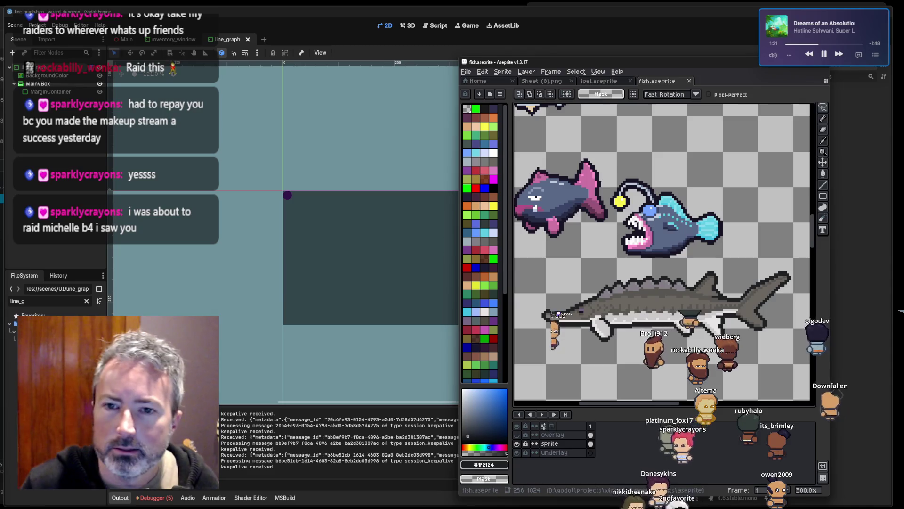